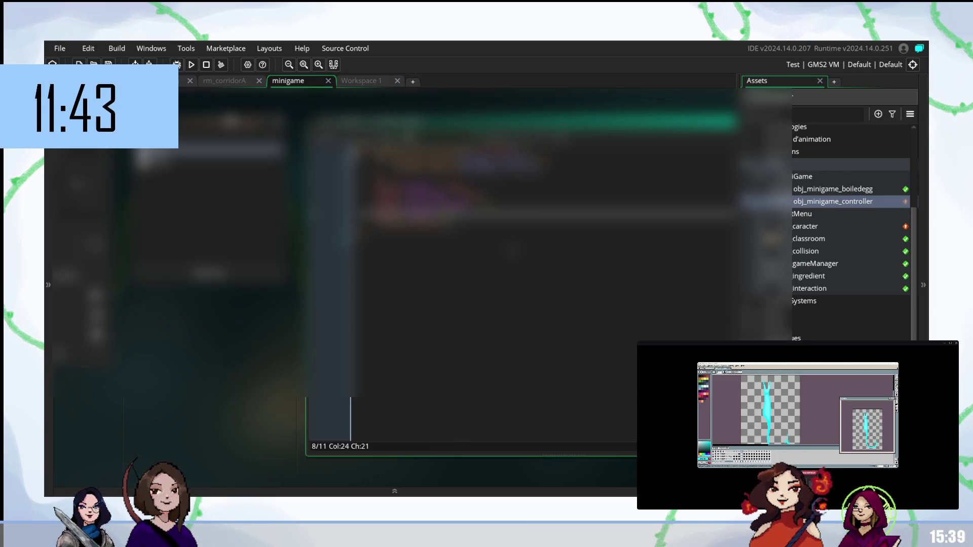
# Review the minigame controller's event code down to line 7, then switch to Workspace 1
pyautogui.click(208, 134)
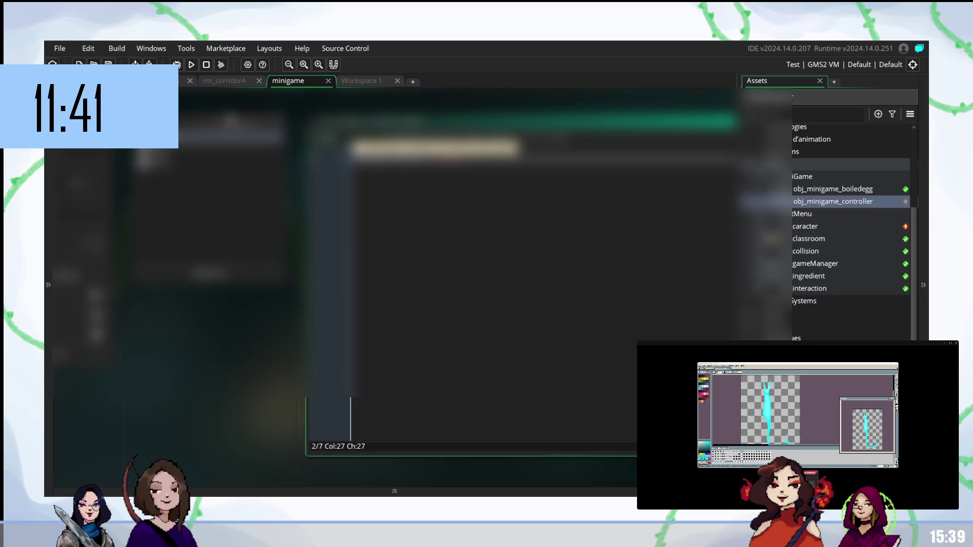
pyautogui.click(207, 161)
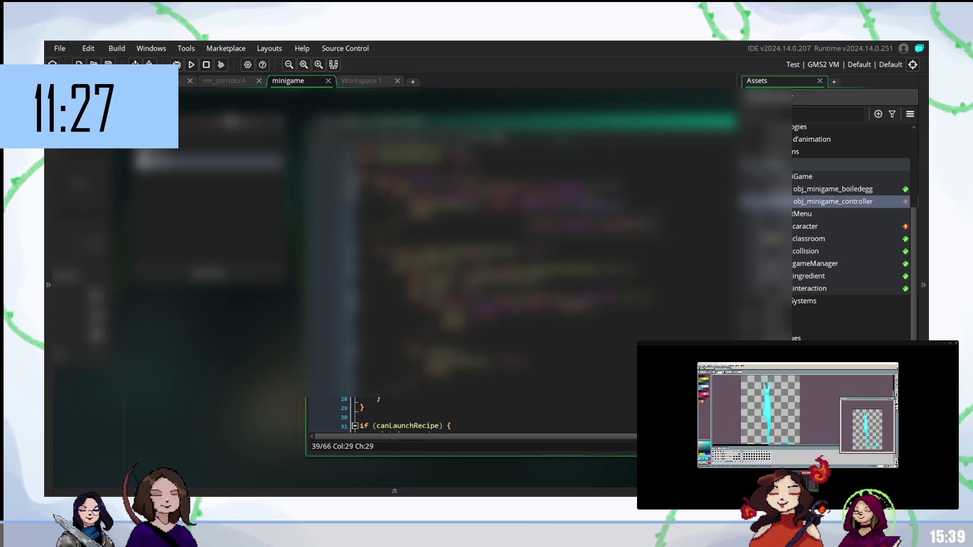
pyautogui.click(527, 205)
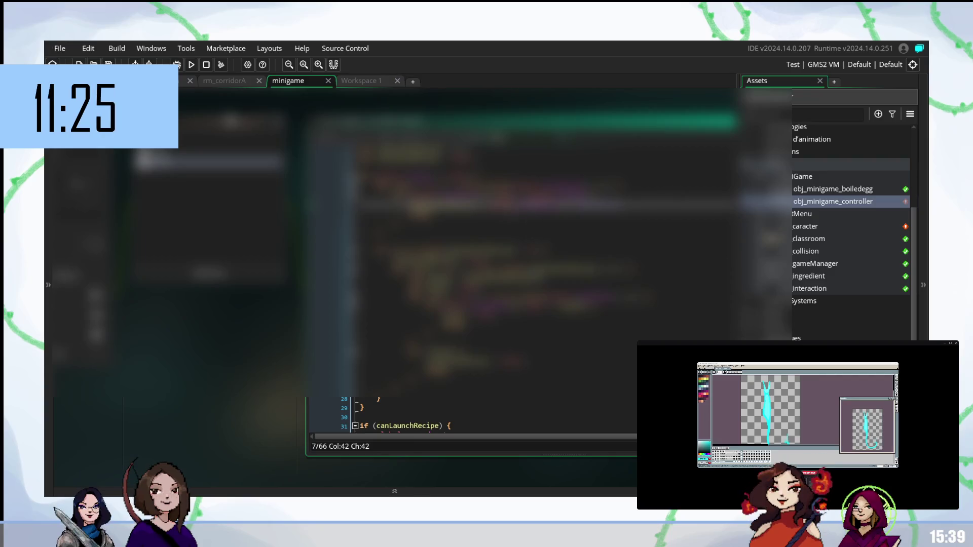
pyautogui.click(355, 82)
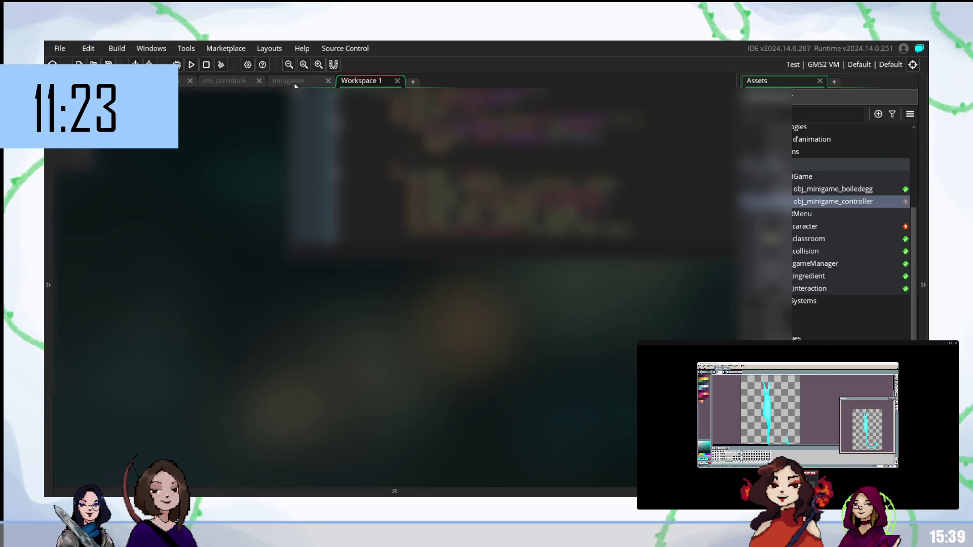
# Open the gameManager object's code and review its event around lines 7–12
pyautogui.click(292, 83)
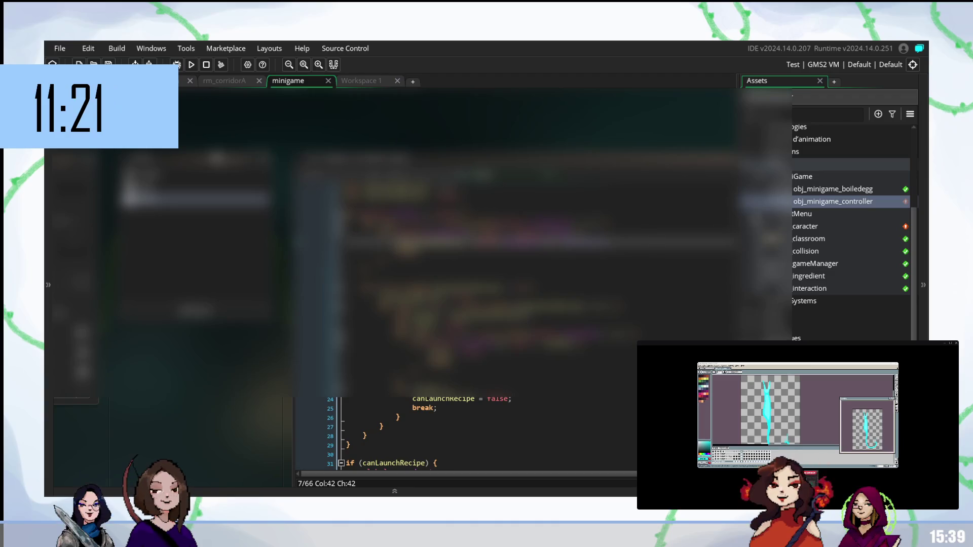
pyautogui.doubleClick(815, 263)
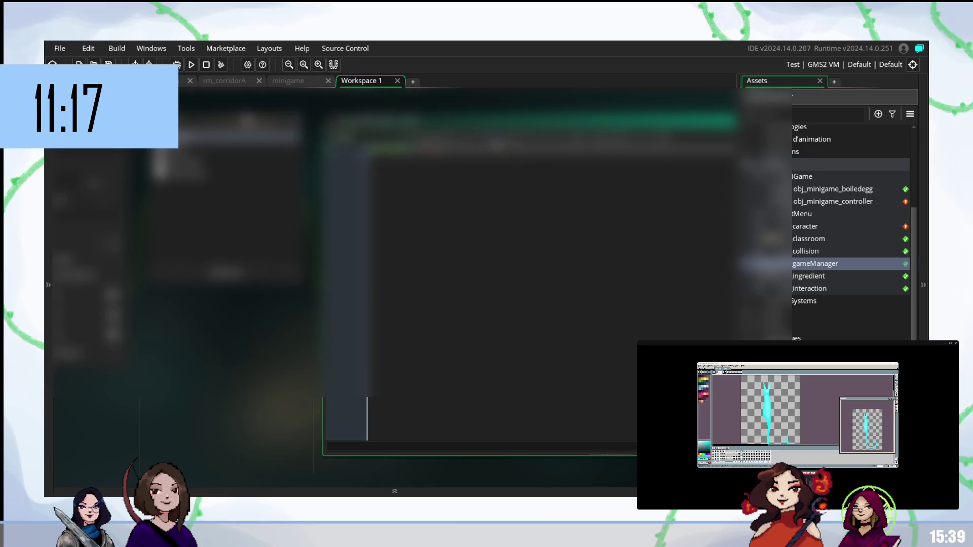
pyautogui.click(223, 172)
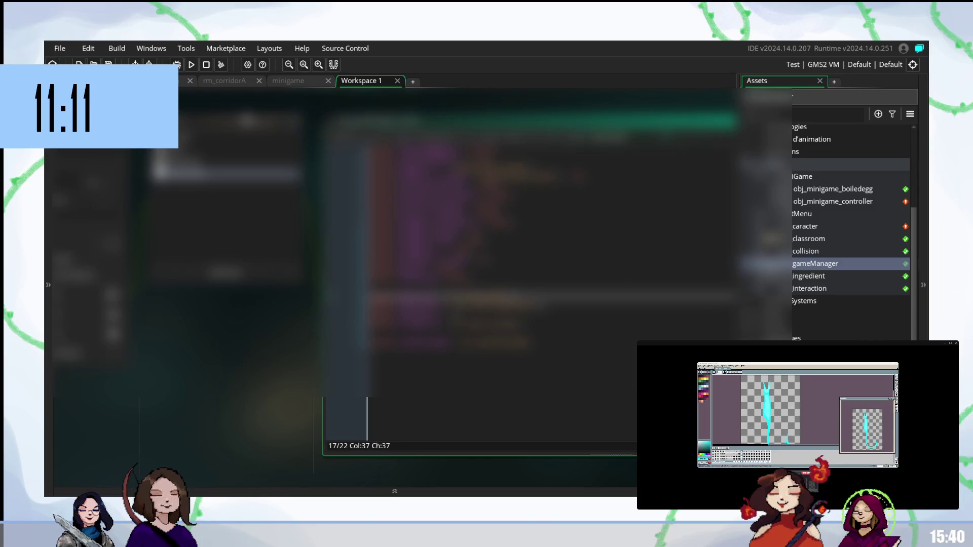
pyautogui.scroll(-1, 851, 228)
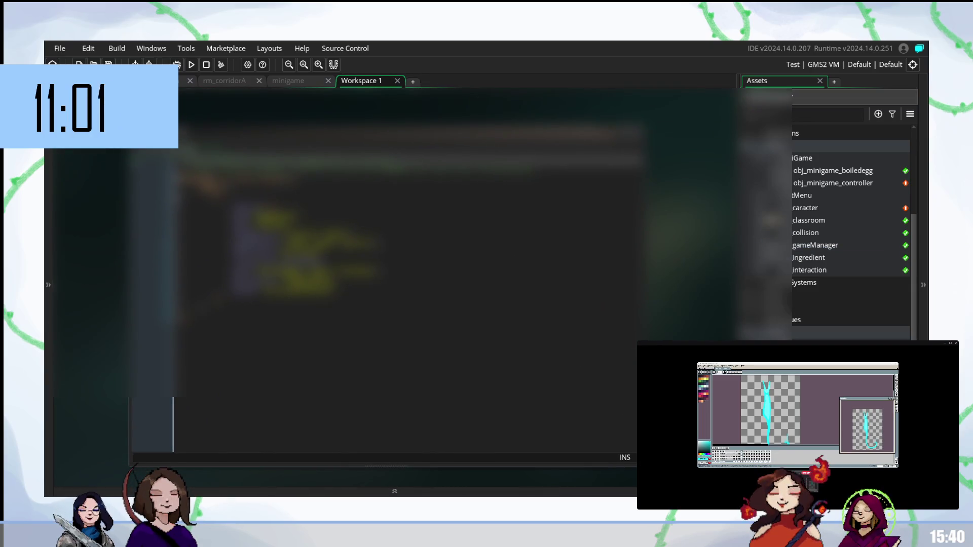
pyautogui.click(291, 217)
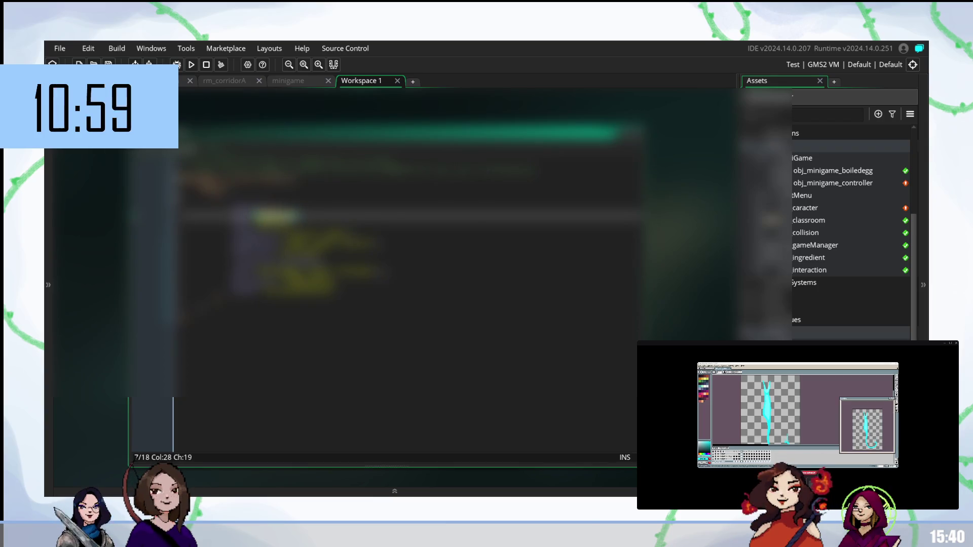
pyautogui.click(324, 261)
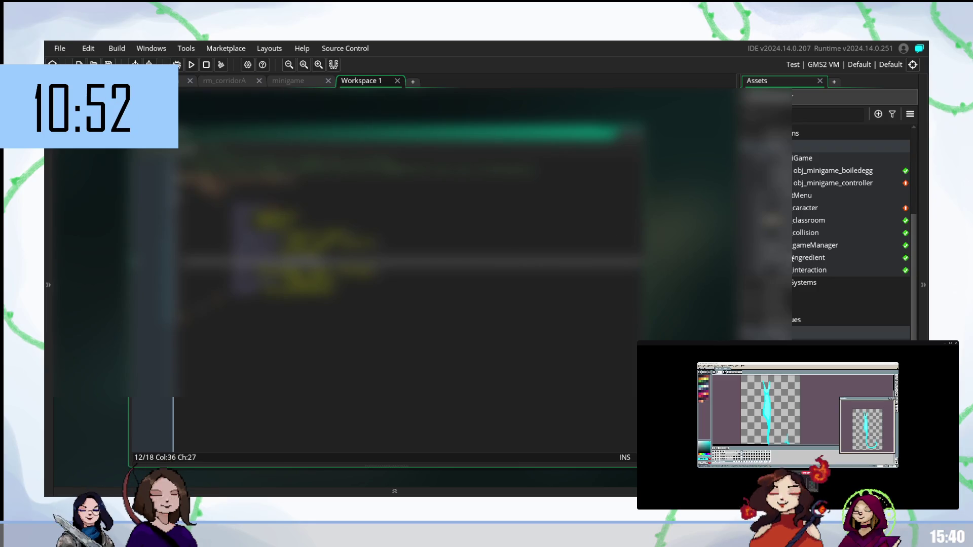
# Compare Workspace 1 against the minigame workspace, ending on the minigame code
pyautogui.click(286, 82)
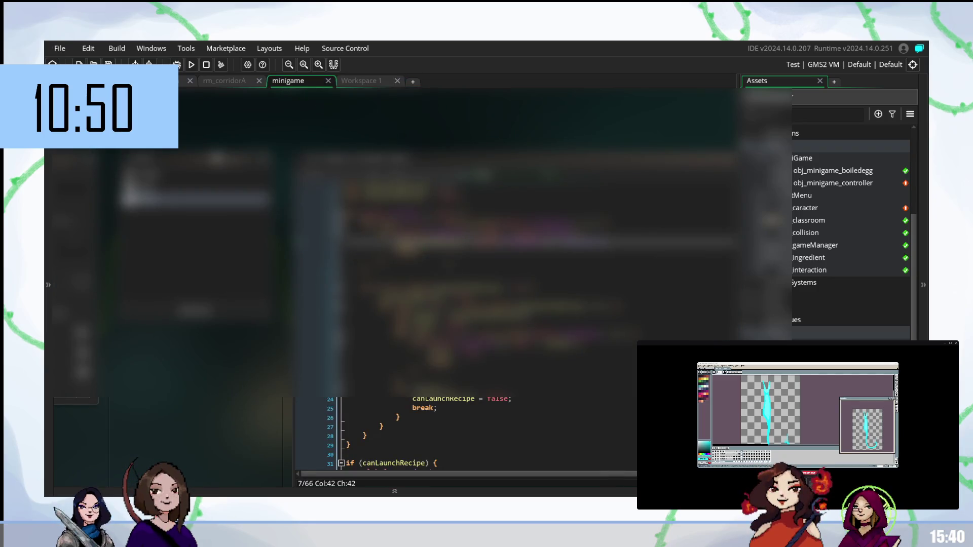
pyautogui.click(361, 81)
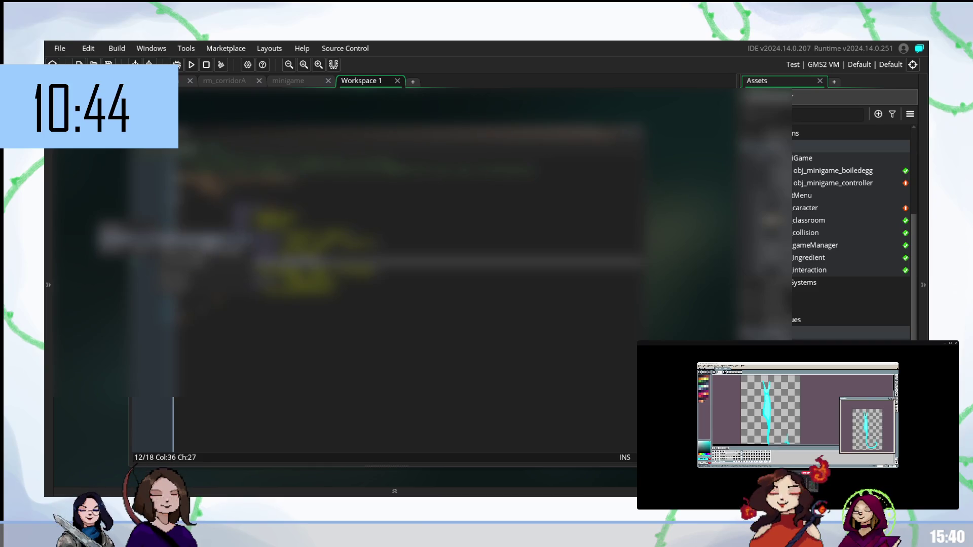
pyautogui.click(284, 80)
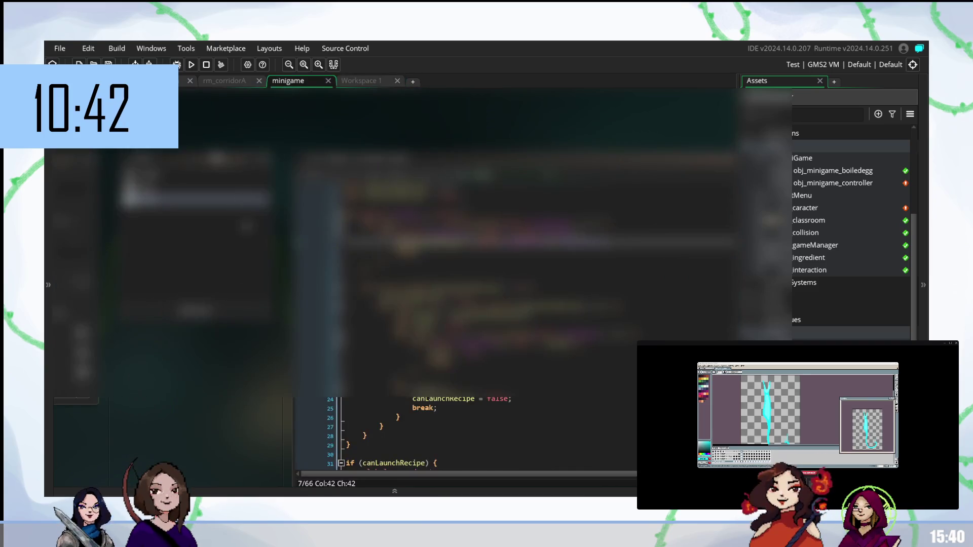
# Open scr_interaction and trim text on line 8 to clear its error
pyautogui.rightClick(217, 396)
pyautogui.moveTo(263, 401)
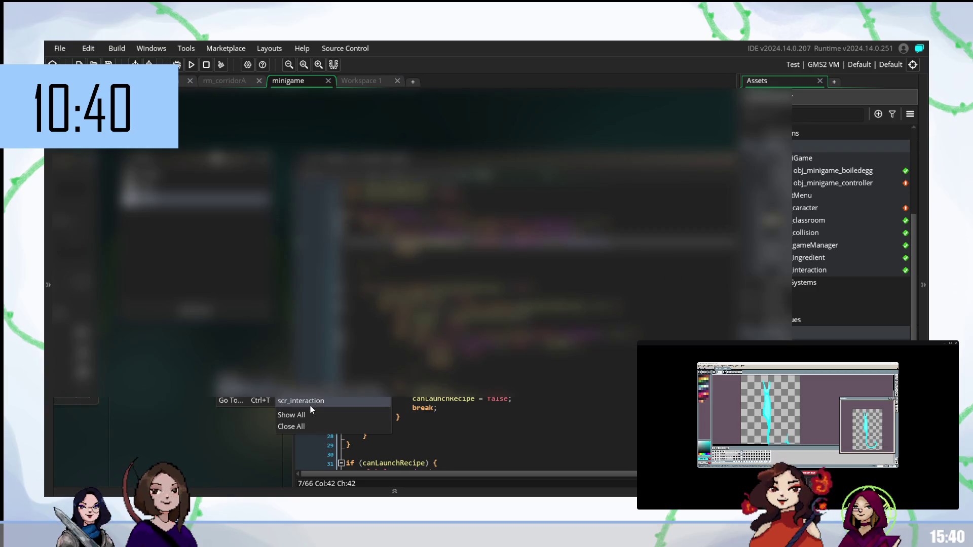
pyautogui.click(311, 403)
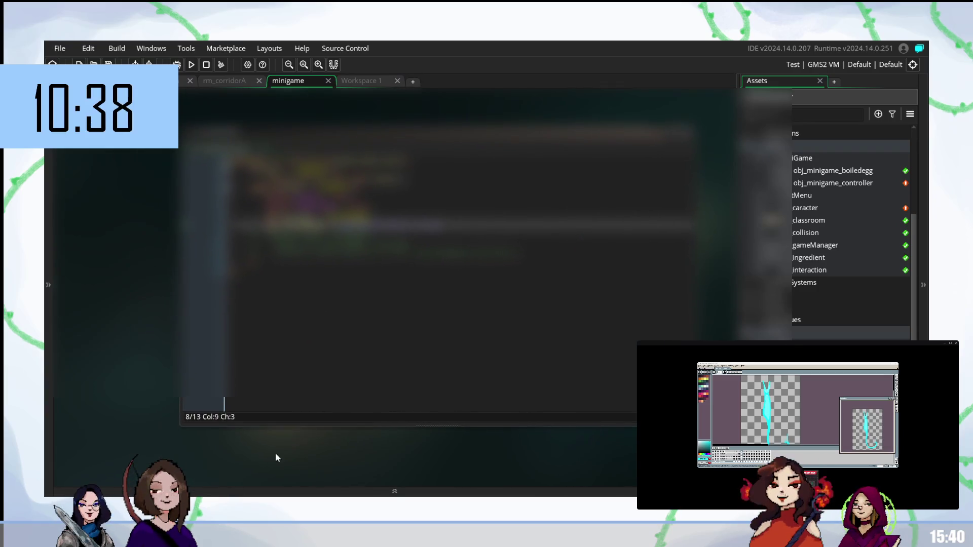
pyautogui.click(441, 224)
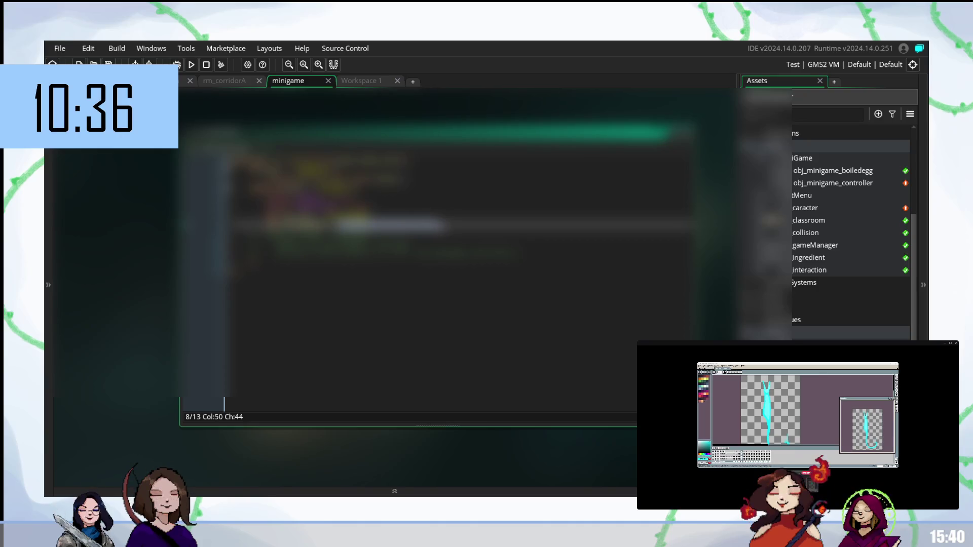
pyautogui.press('BackSpace')
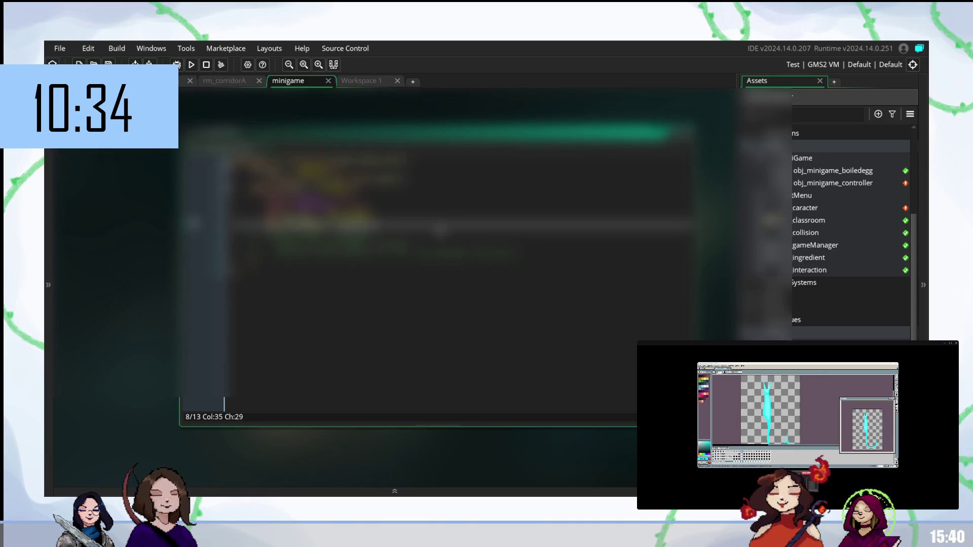
pyautogui.press('BackSpace')
pyautogui.press('BackSpace')
pyautogui.press('BackSpace')
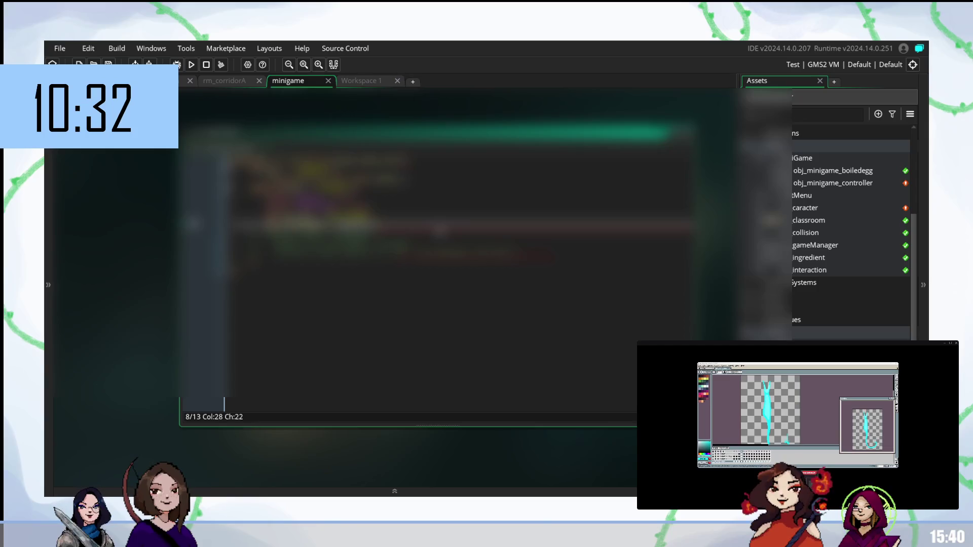
pyautogui.press('BackSpace')
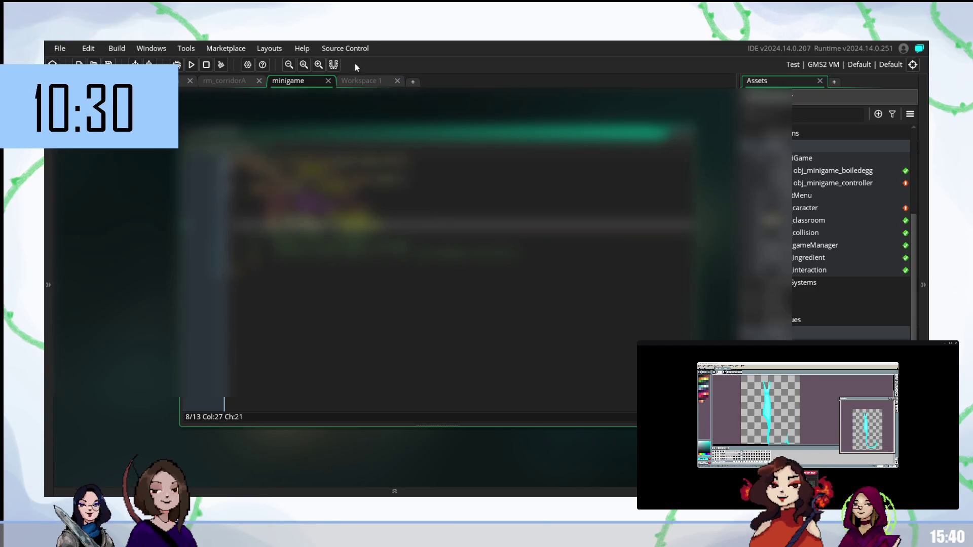
pyautogui.click(360, 81)
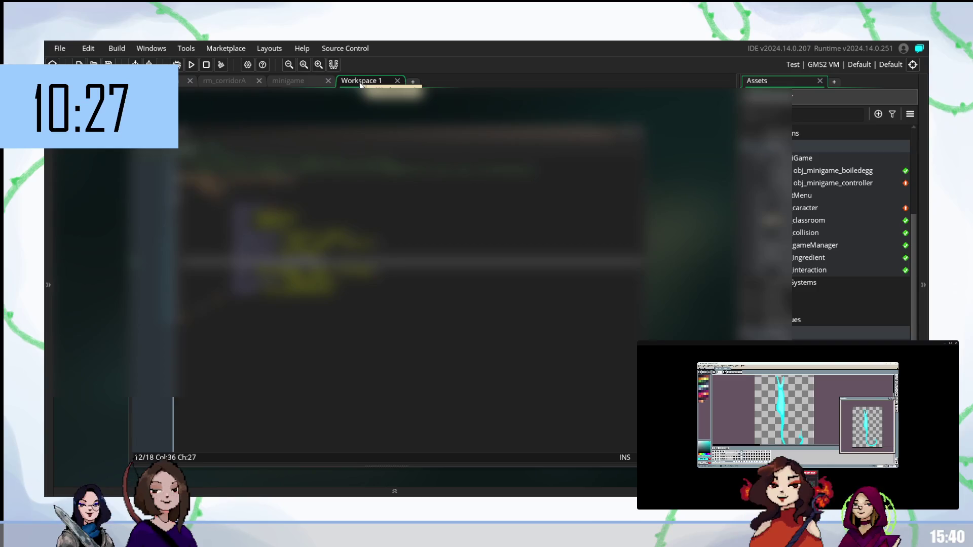
pyautogui.click(299, 82)
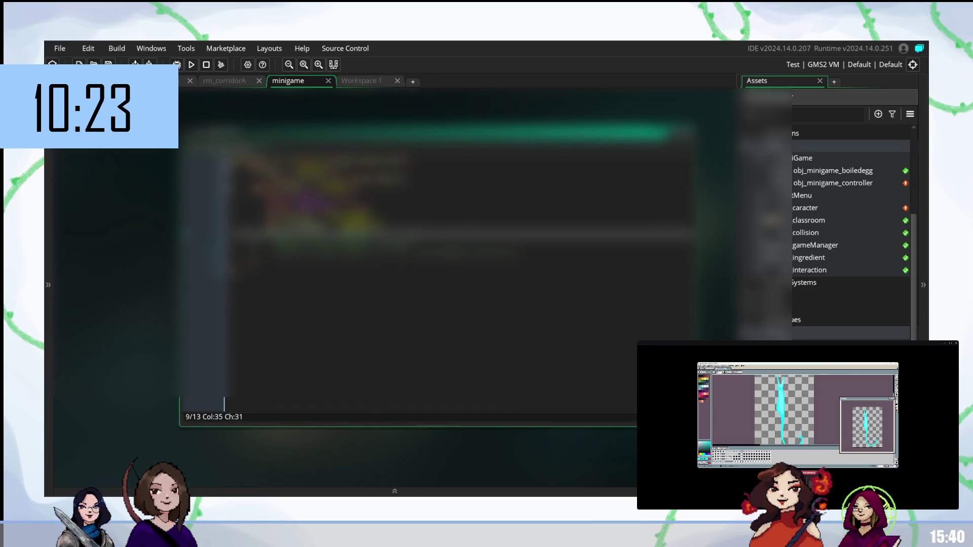
# Re-indent lines 9–11, trim line 11, and test-run the game with F5, which fails
pyautogui.click(269, 221)
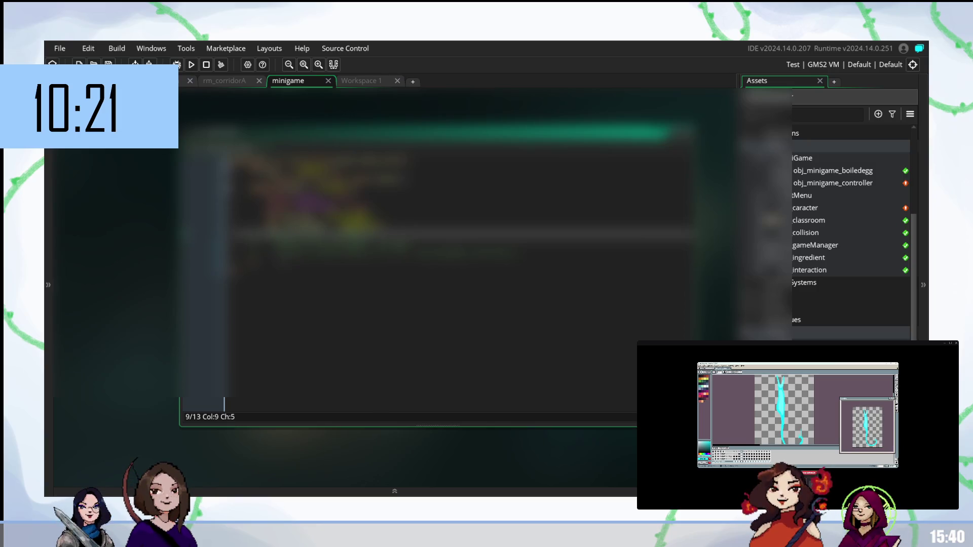
pyautogui.press('BackSpace')
pyautogui.press('BackSpace')
pyautogui.press('Tab')
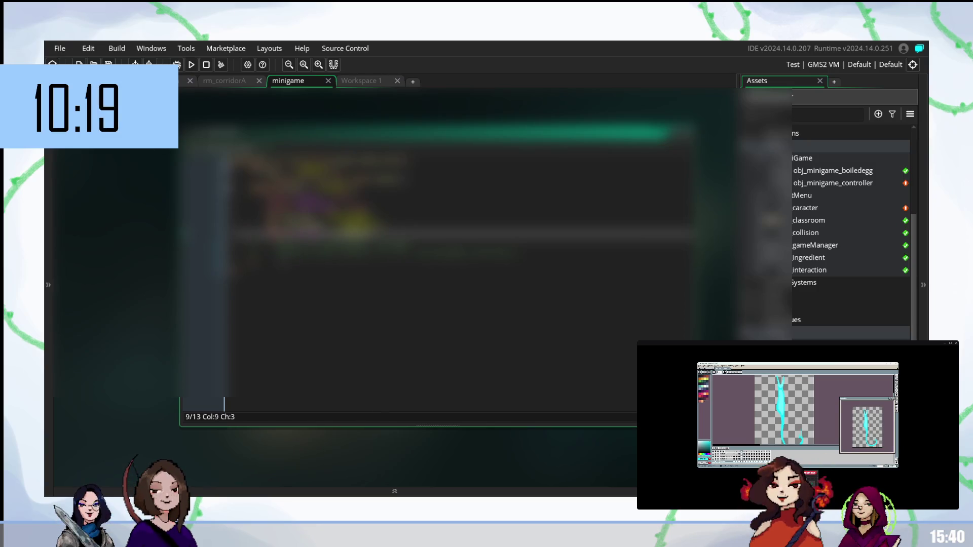
pyautogui.click(261, 246)
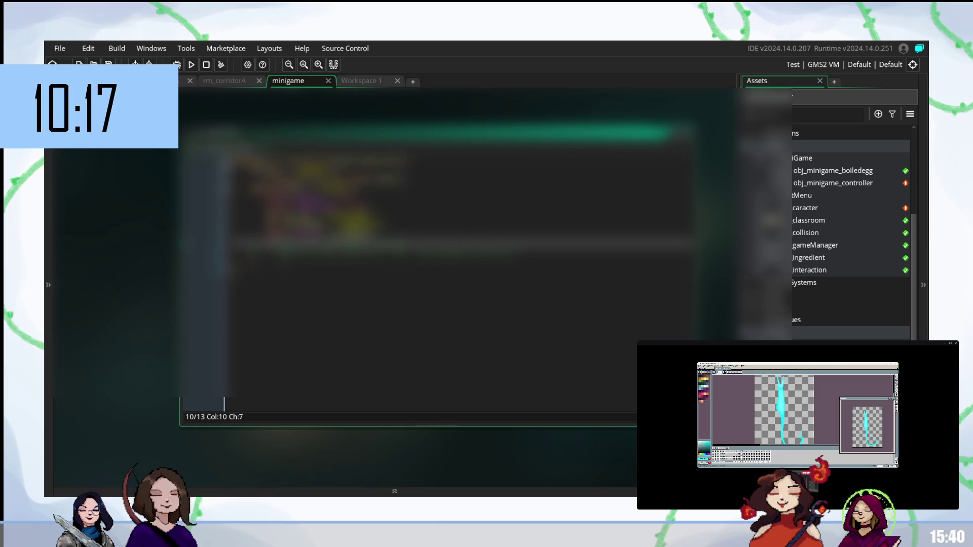
pyautogui.click(274, 255)
pyautogui.click(263, 255)
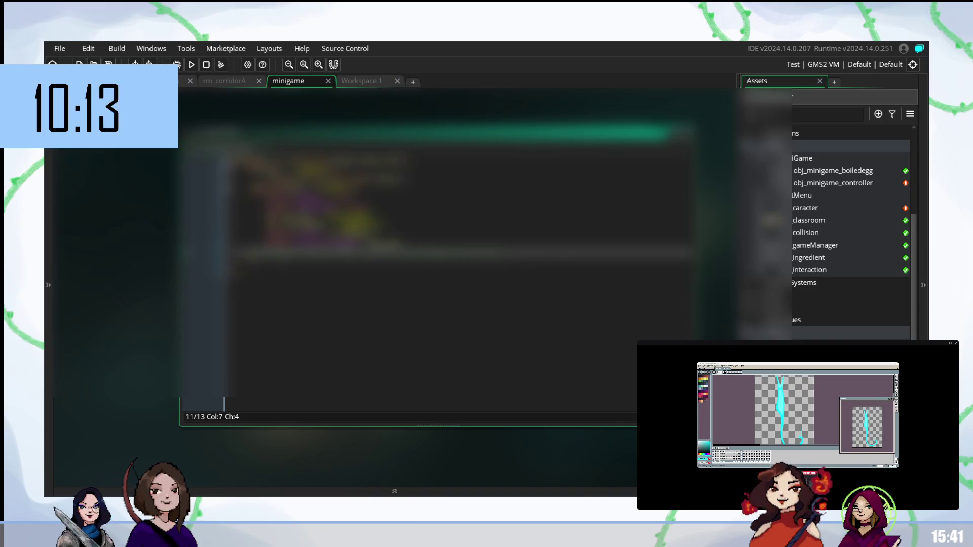
pyautogui.press('BackSpace')
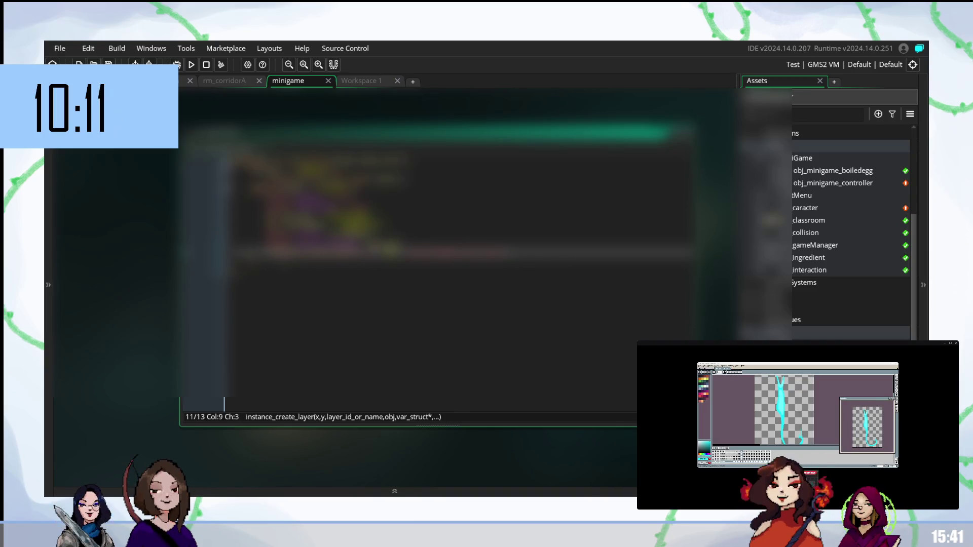
pyautogui.press('F5')
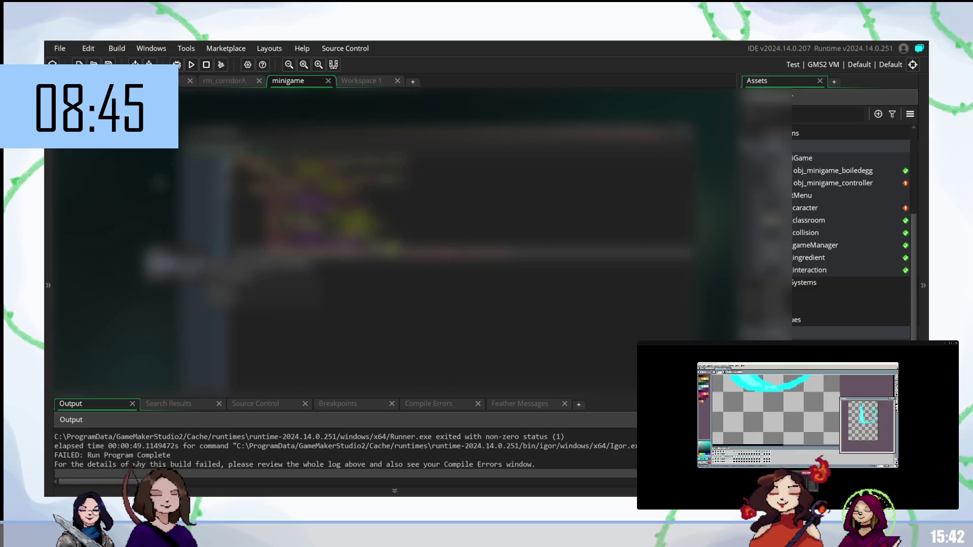
# In Workspace 1, scroll the code and locate the line to fix from the failed build output
pyautogui.click(360, 81)
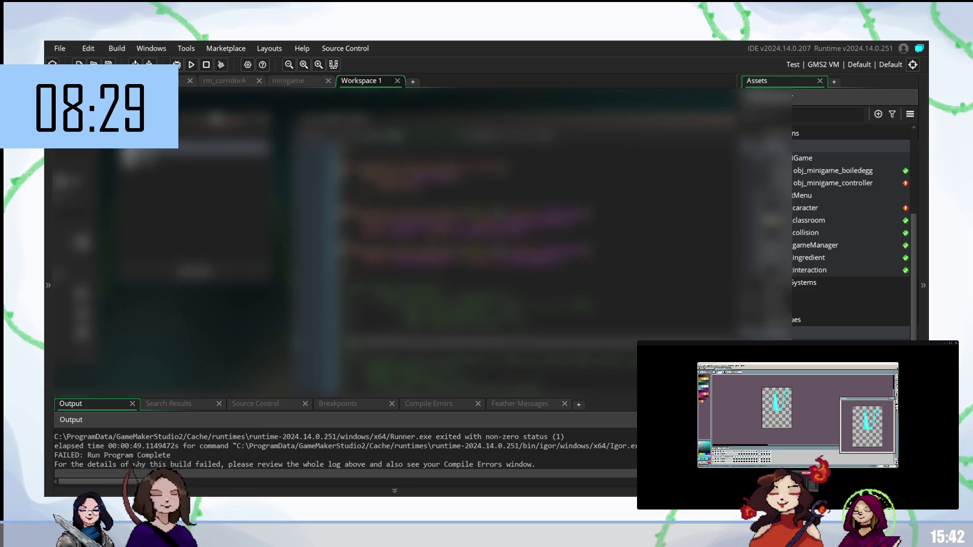
pyautogui.scroll(1, 534, 273)
pyautogui.scroll(-2, 534, 260)
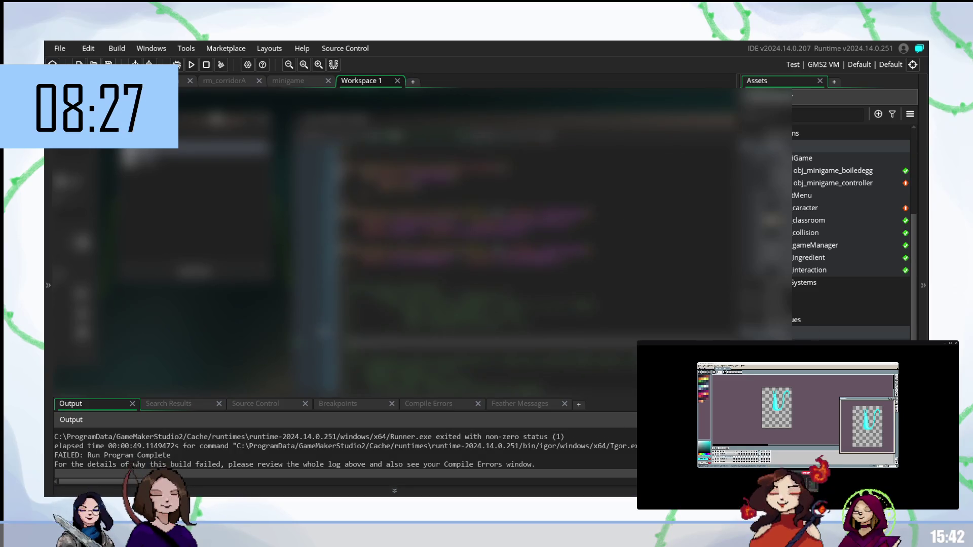
pyautogui.scroll(-3, 534, 228)
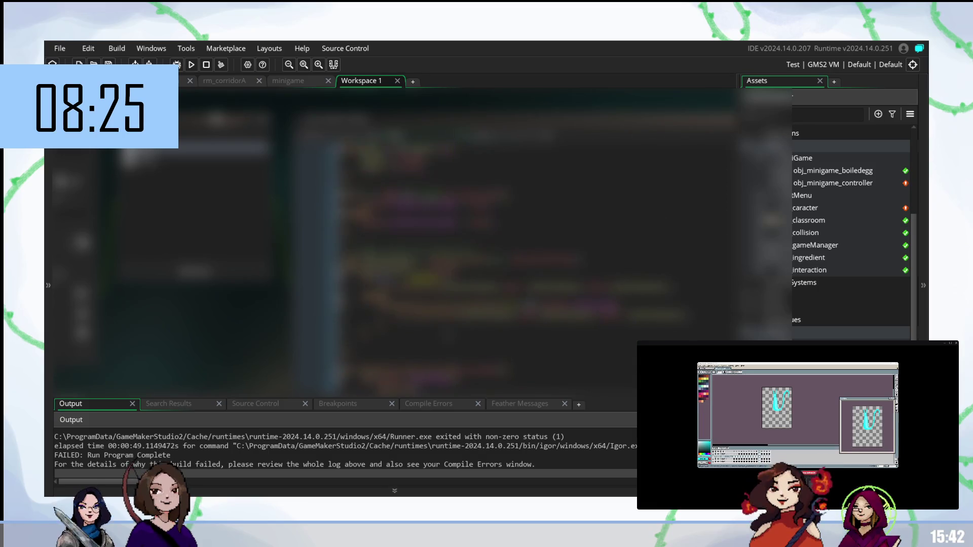
pyautogui.click(506, 281)
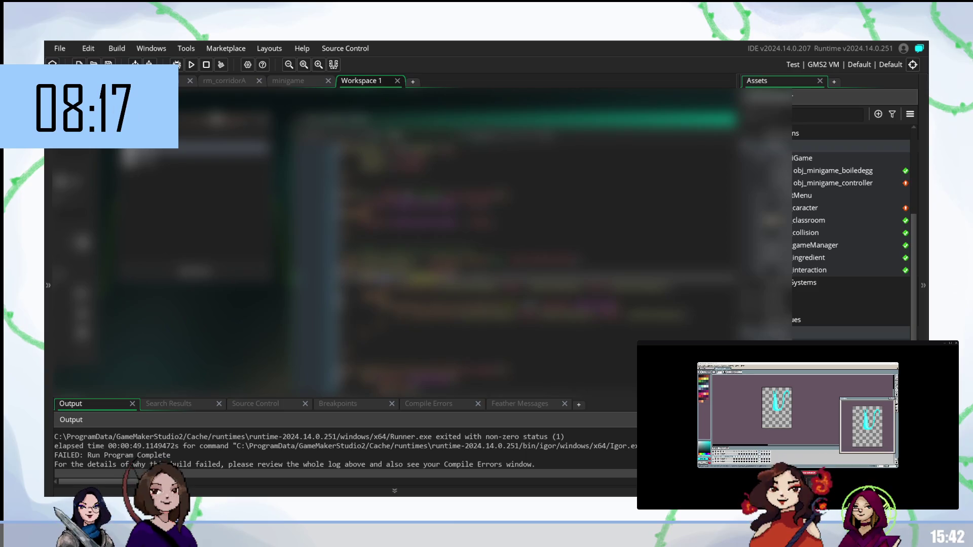
pyautogui.click(507, 265)
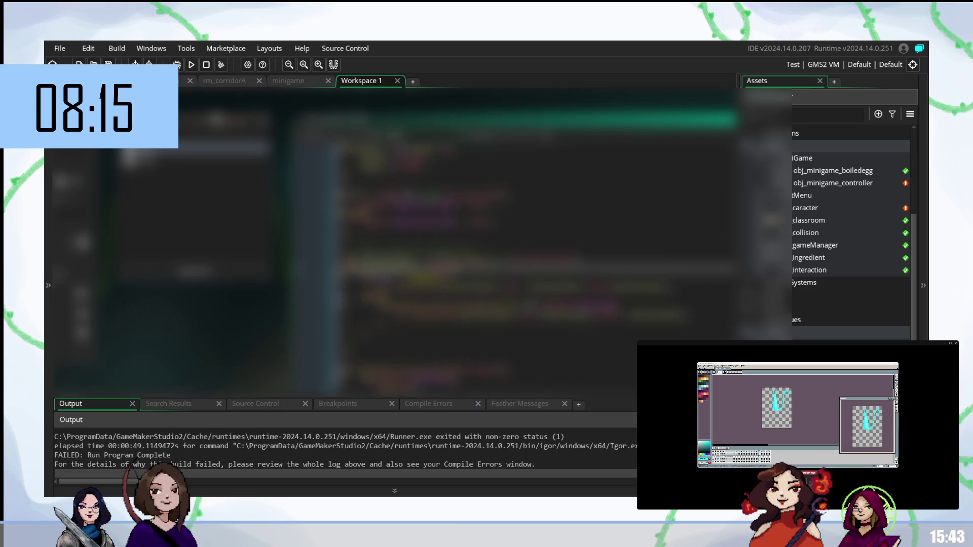
# Edit the line using autocomplete and rerun with F5, the build now finishing with DONE (0)
pyautogui.press('Return')
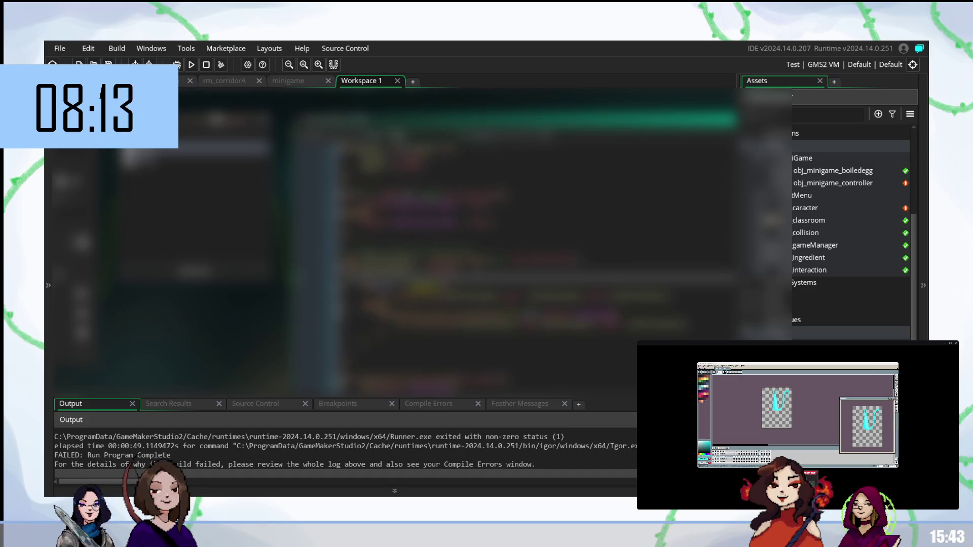
pyautogui.press('BackSpace')
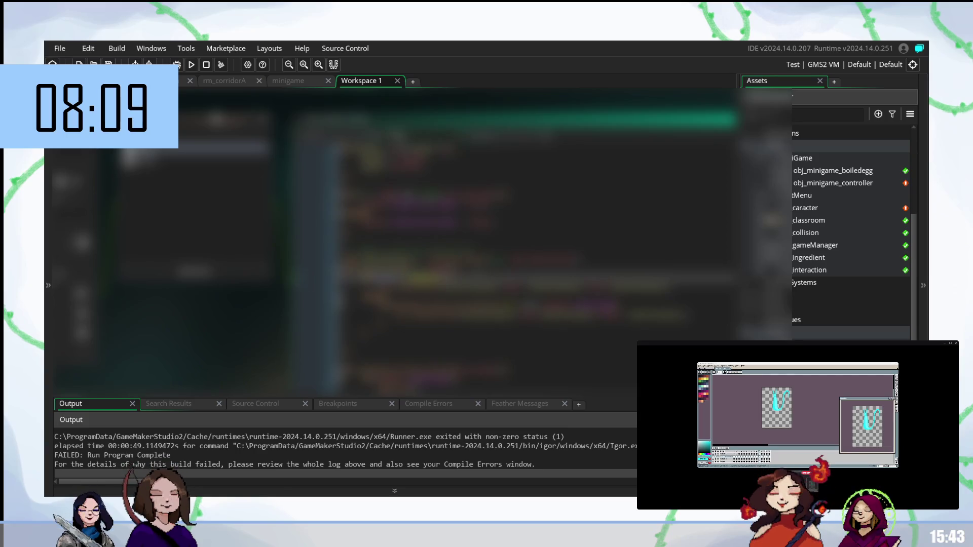
pyautogui.write('a')
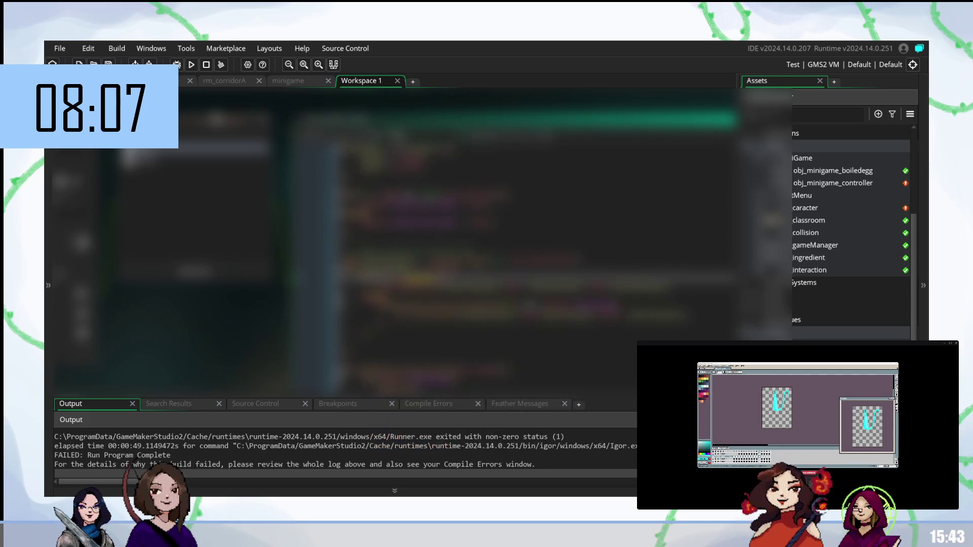
pyautogui.press('Return')
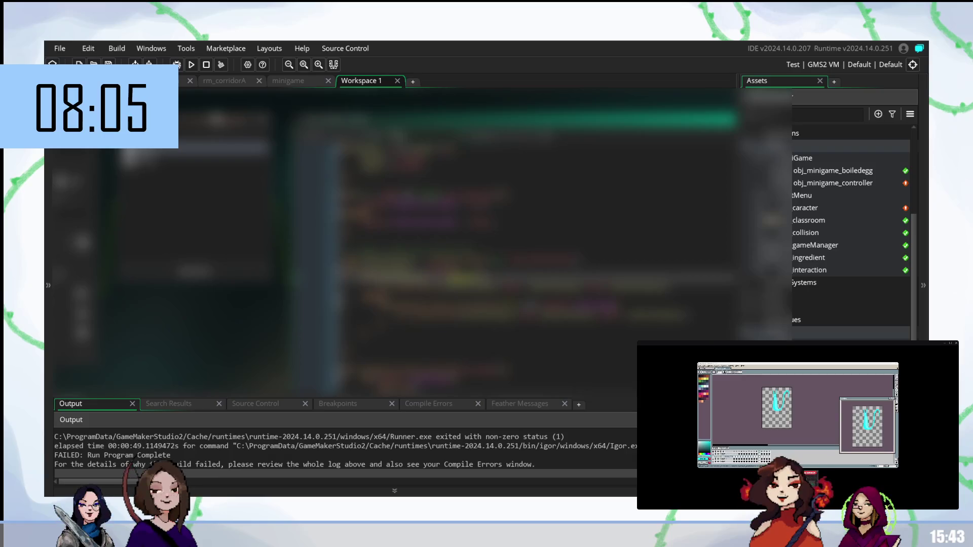
pyautogui.write('i')
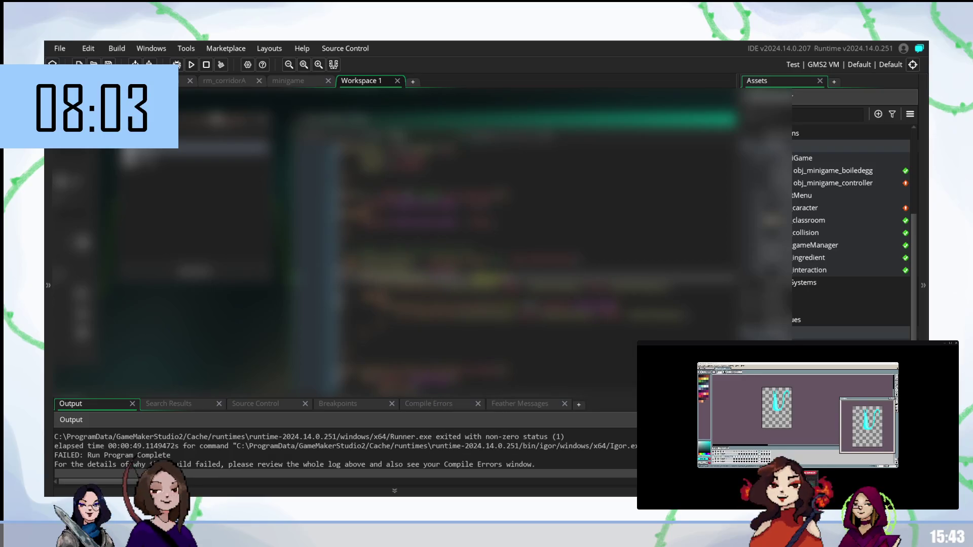
pyautogui.write('e')
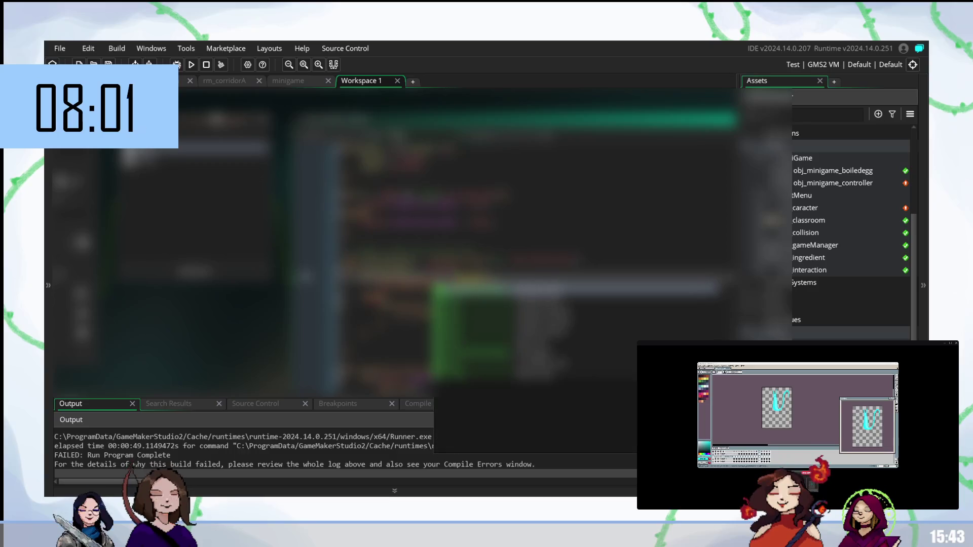
pyautogui.press('F5')
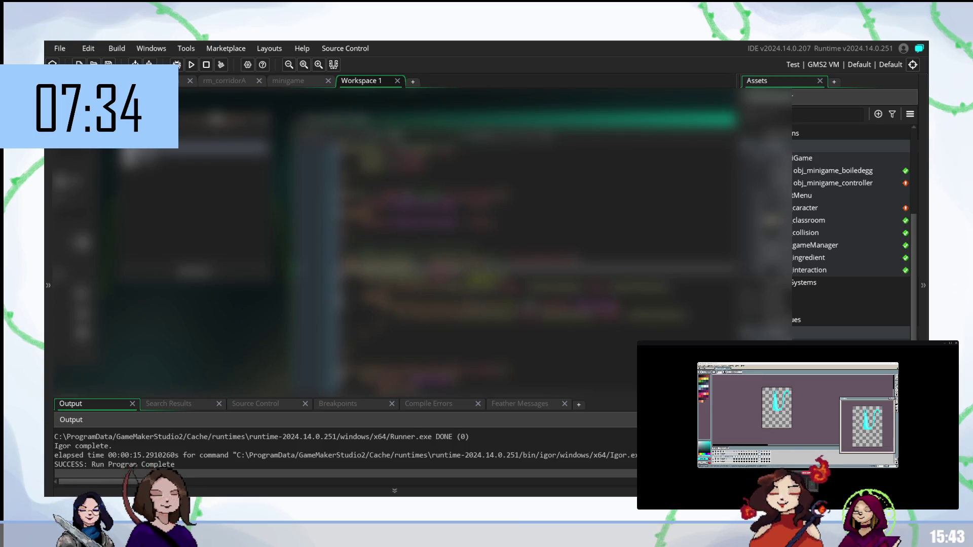
pyautogui.scroll(-2, 536, 268)
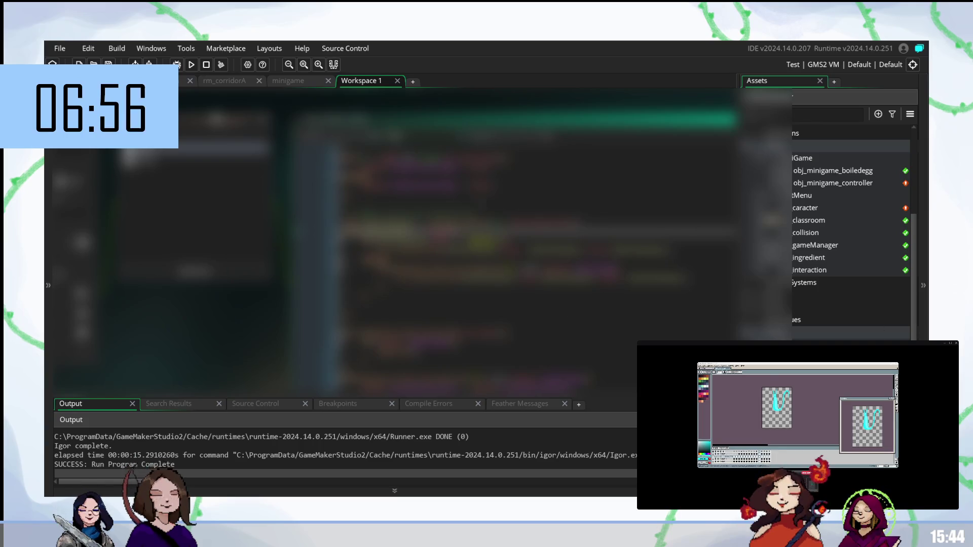
pyautogui.scroll(-5, 395, 241)
pyautogui.scroll(3, 395, 241)
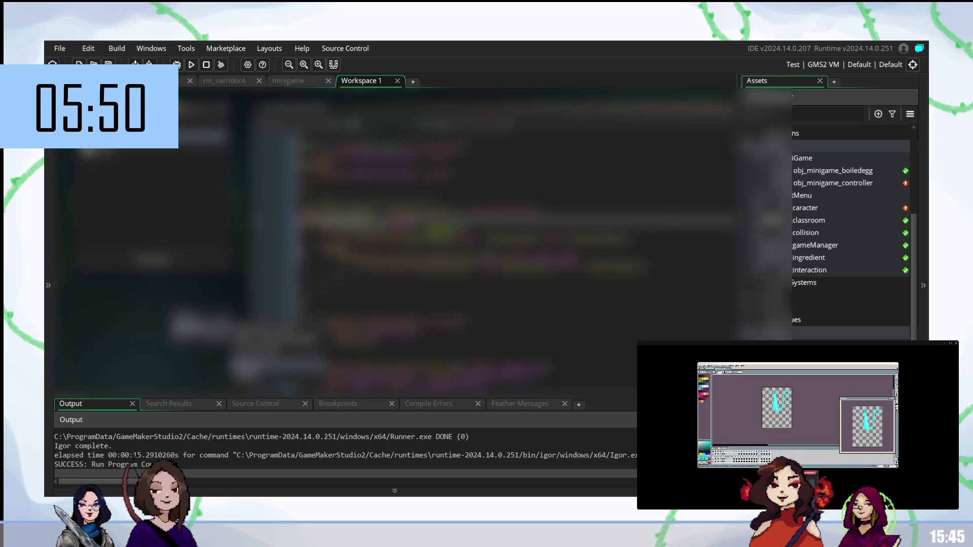
# Scroll through the Workspace 1 code, then bring up the minigame code tab
pyautogui.scroll(-3, 456, 228)
pyautogui.scroll(-3, 396, 238)
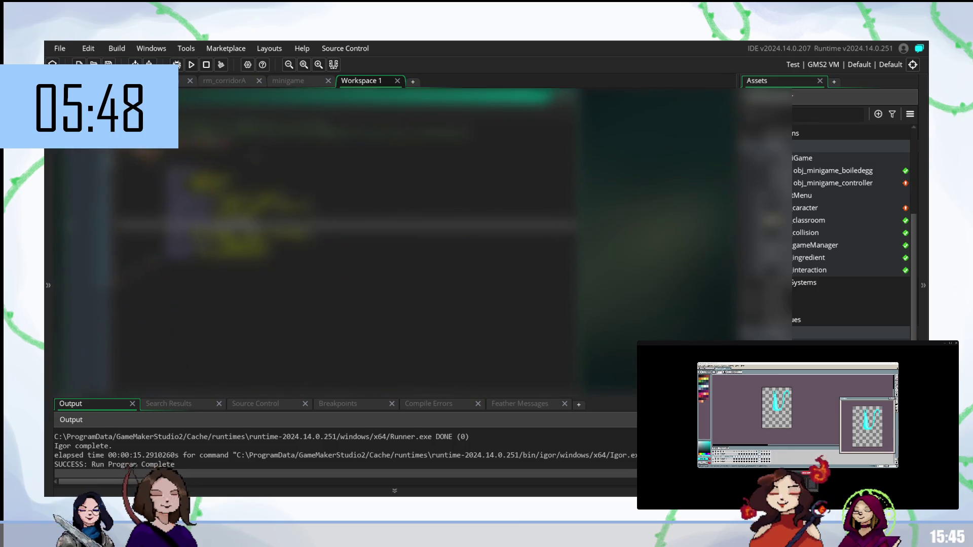
pyautogui.scroll(-3, 395, 238)
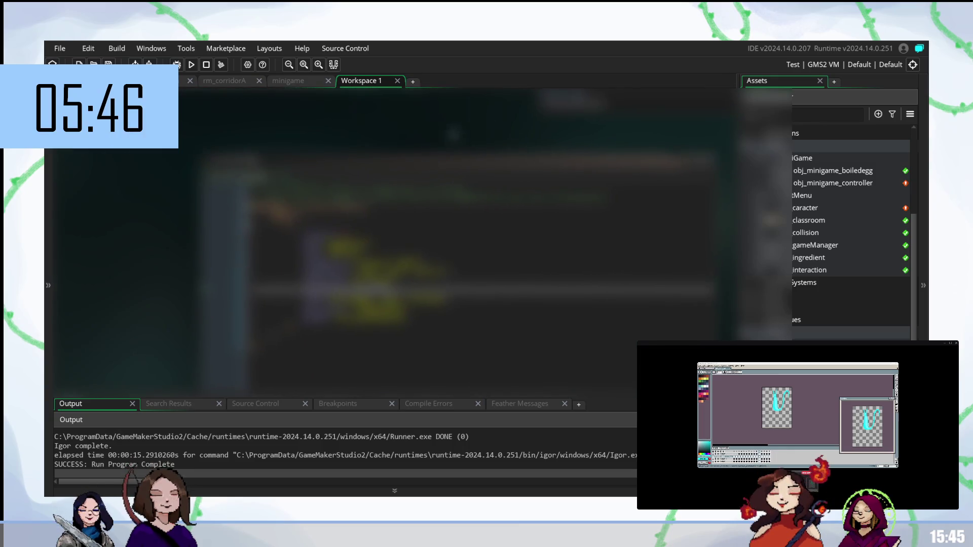
pyautogui.hscroll(3, 355, 238)
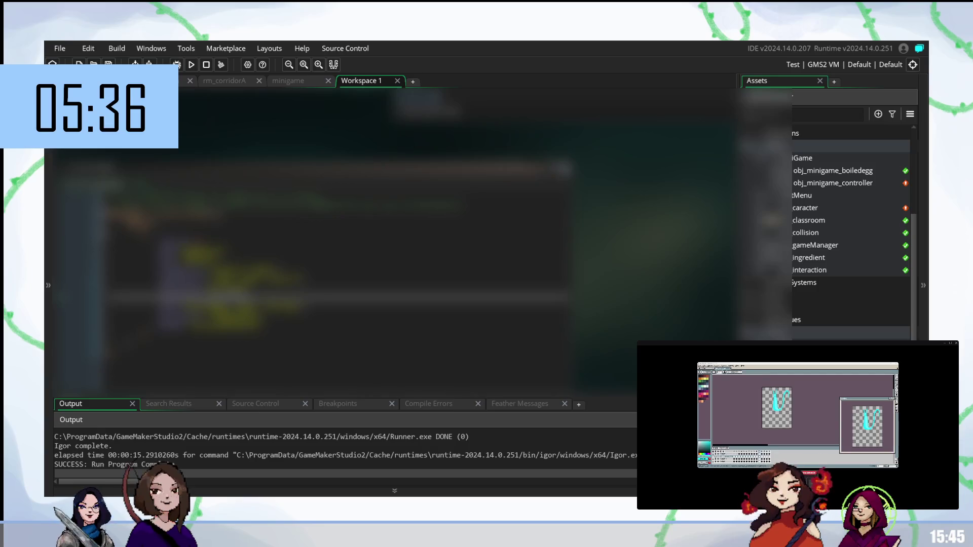
pyautogui.click(310, 86)
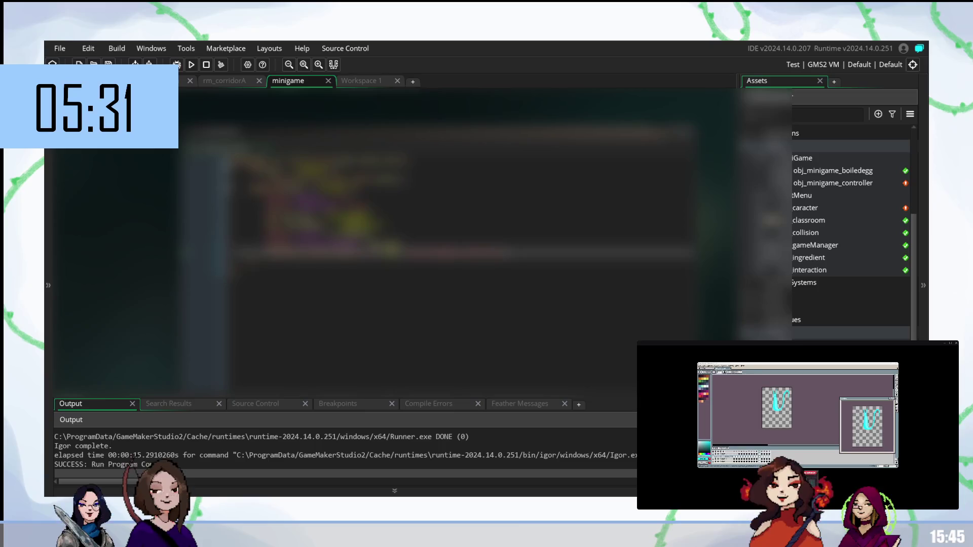
# Check two lines of the minigame code and rerun the game successfully with F5
pyautogui.click(385, 216)
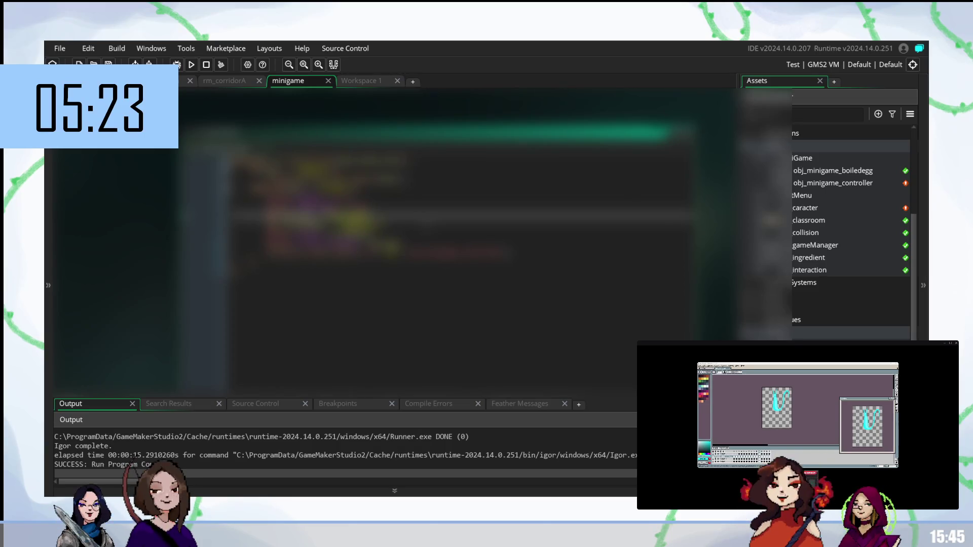
pyautogui.click(355, 229)
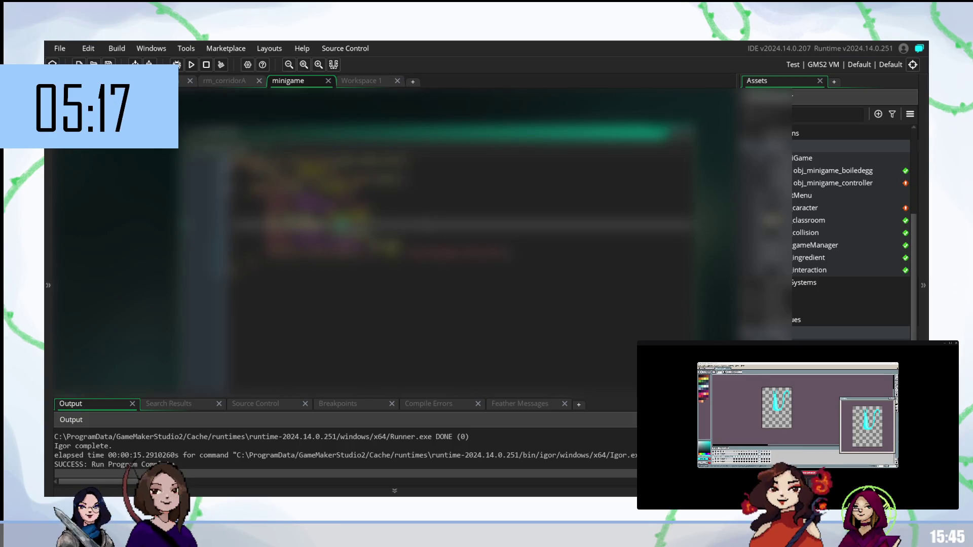
pyautogui.press('F5')
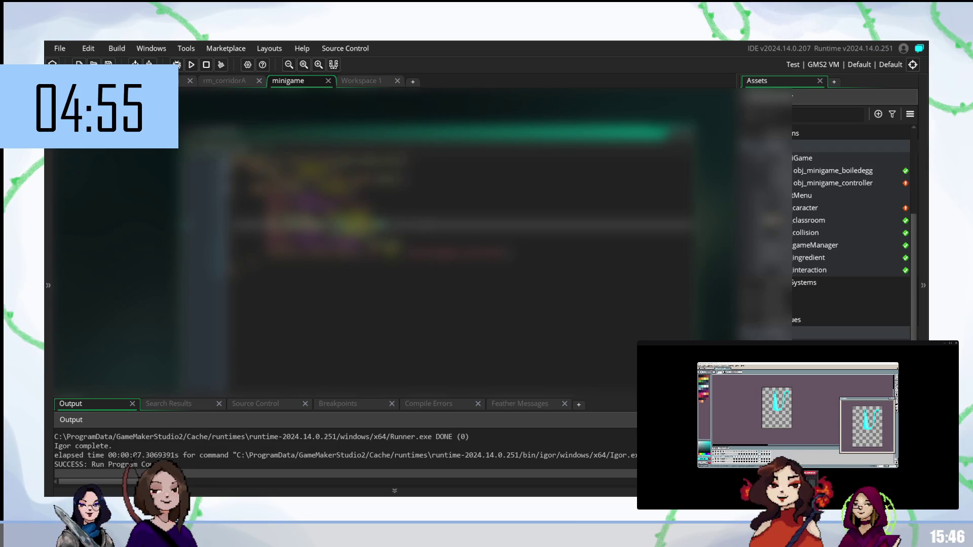
# Scroll through the minigame object's code and move to another line to review it
pyautogui.scroll(2, 456, 238)
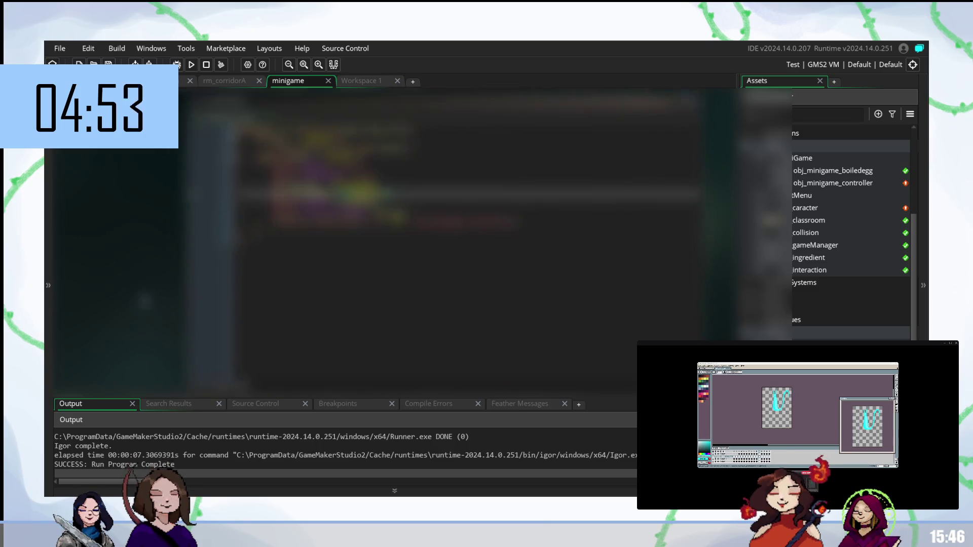
pyautogui.scroll(-2, 456, 238)
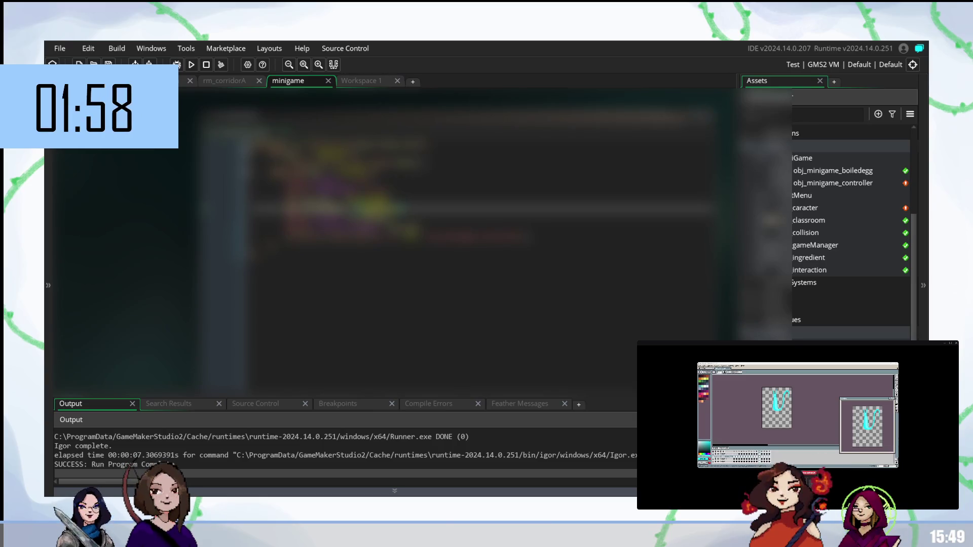
pyautogui.click(288, 152)
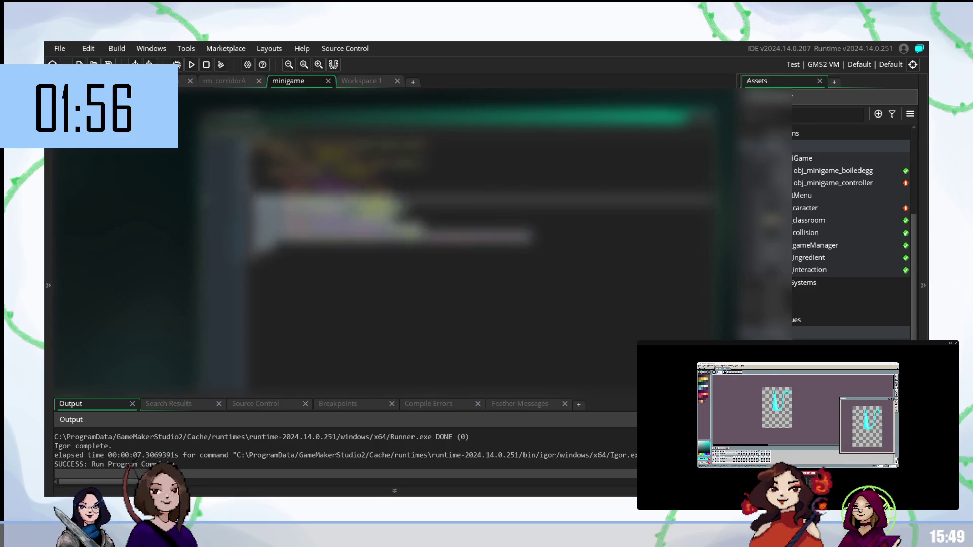
pyautogui.click(354, 255)
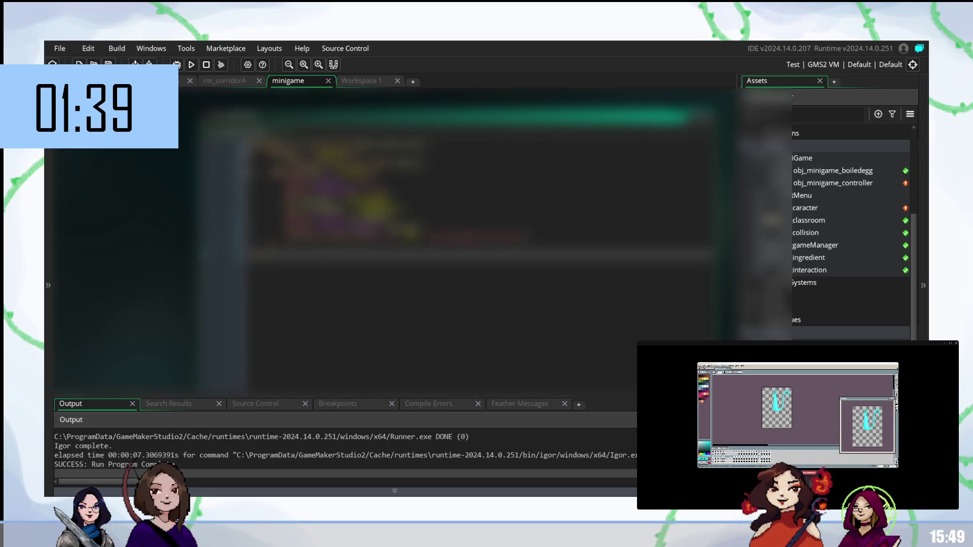
pyautogui.click(349, 85)
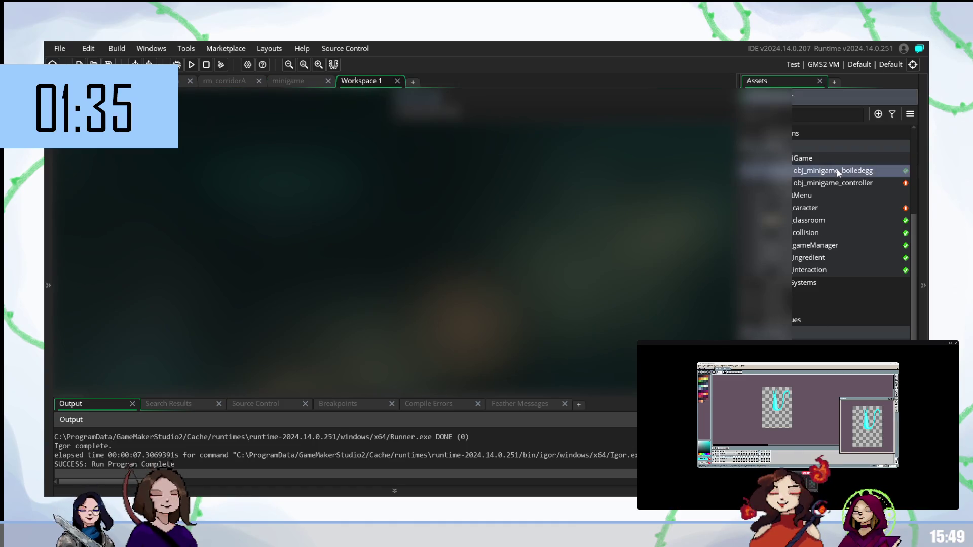
pyautogui.doubleClick(837, 172)
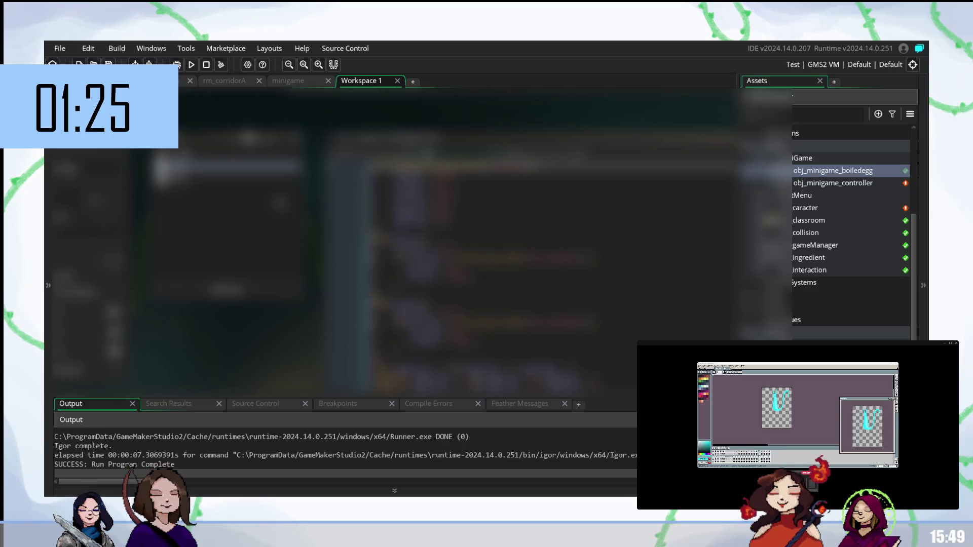
pyautogui.doubleClick(823, 184)
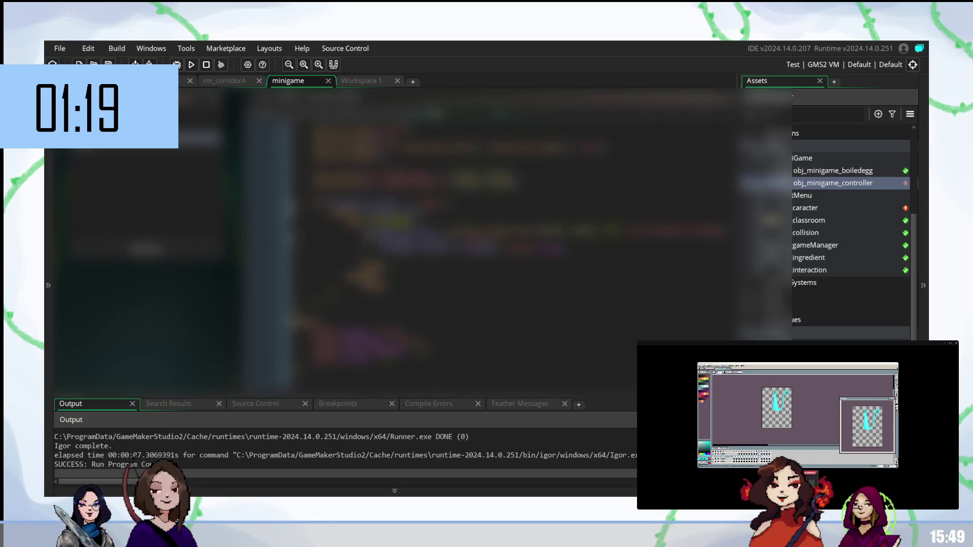
pyautogui.scroll(3, 510, 238)
pyautogui.scroll(5, 510, 238)
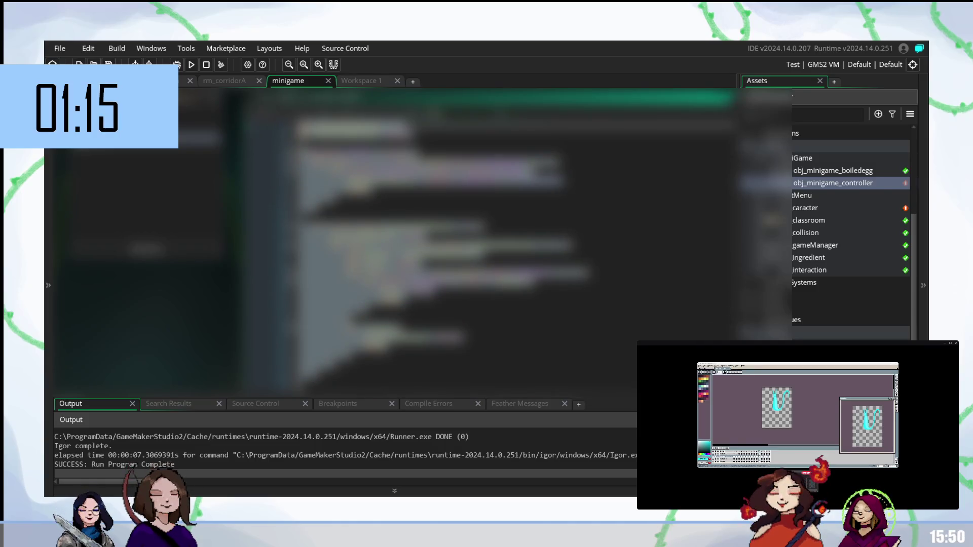
pyautogui.scroll(-5, 473, 272)
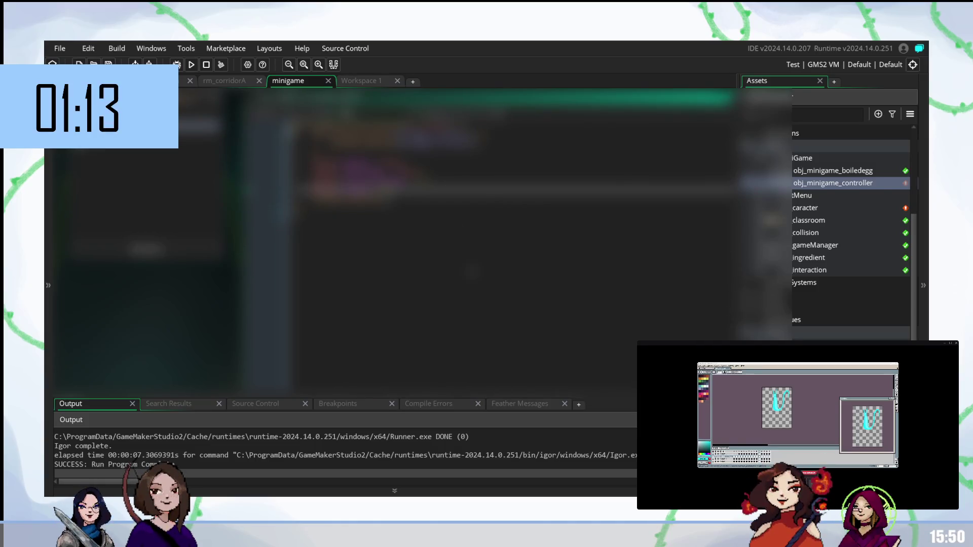
pyautogui.scroll(-3, 511, 203)
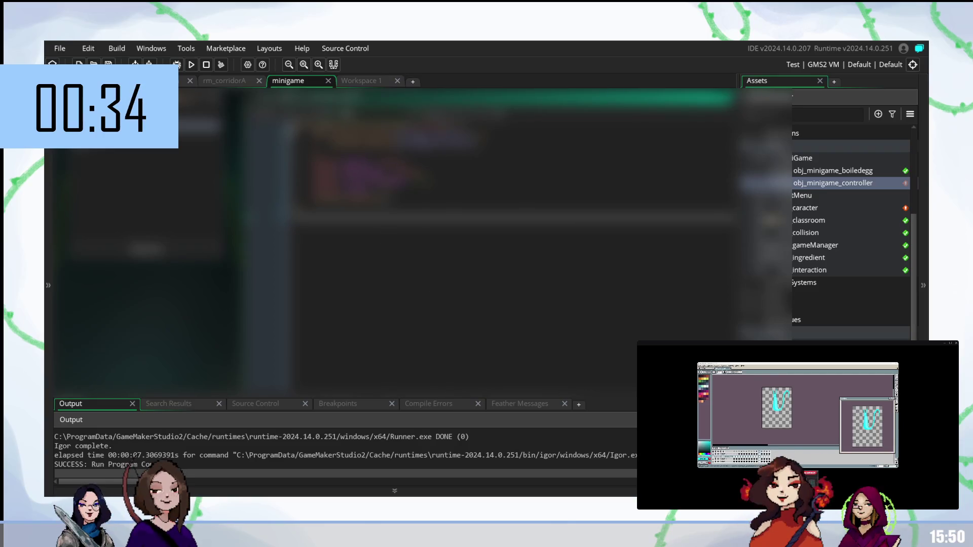
# Glance over the code and Workspace 1, then Close All editors in the minigame workspace
pyautogui.scroll(5, 506, 254)
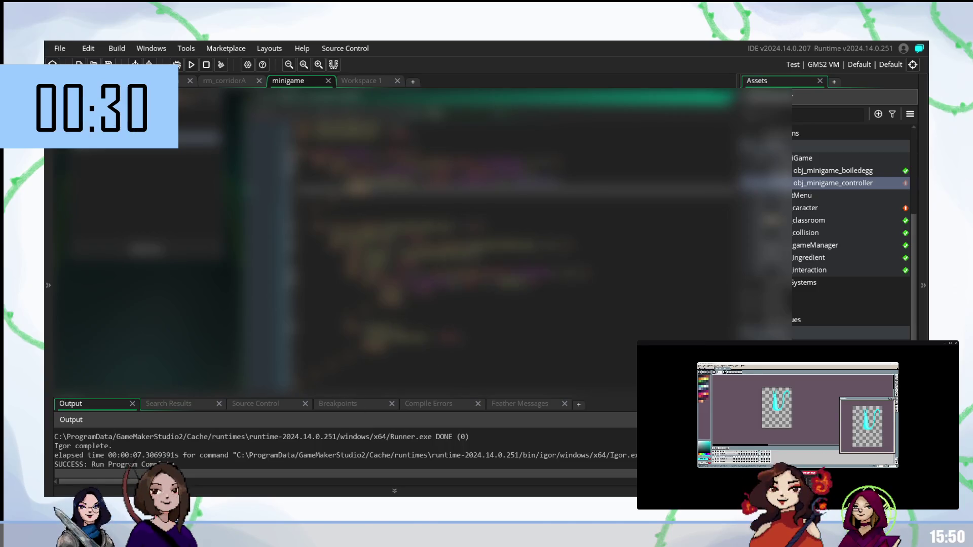
pyautogui.click(385, 310)
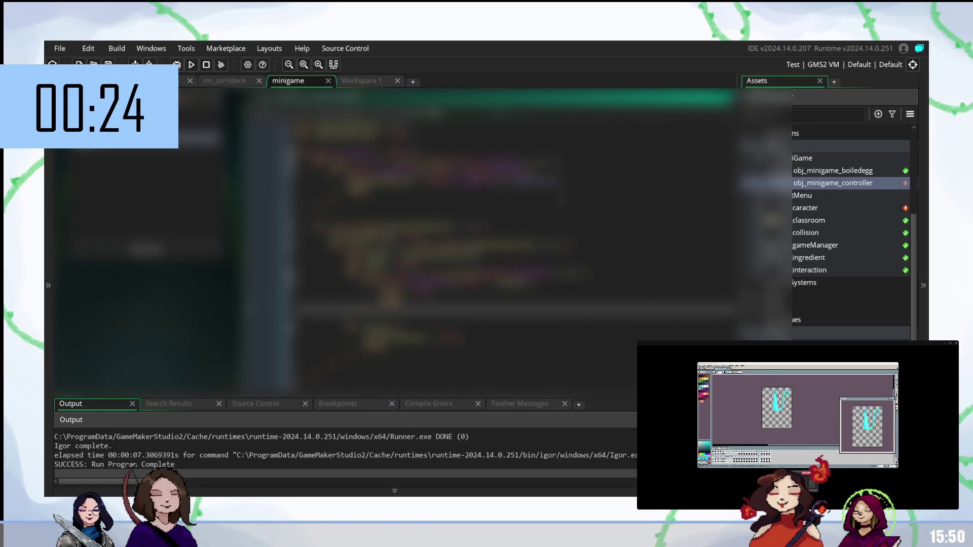
pyautogui.click(369, 81)
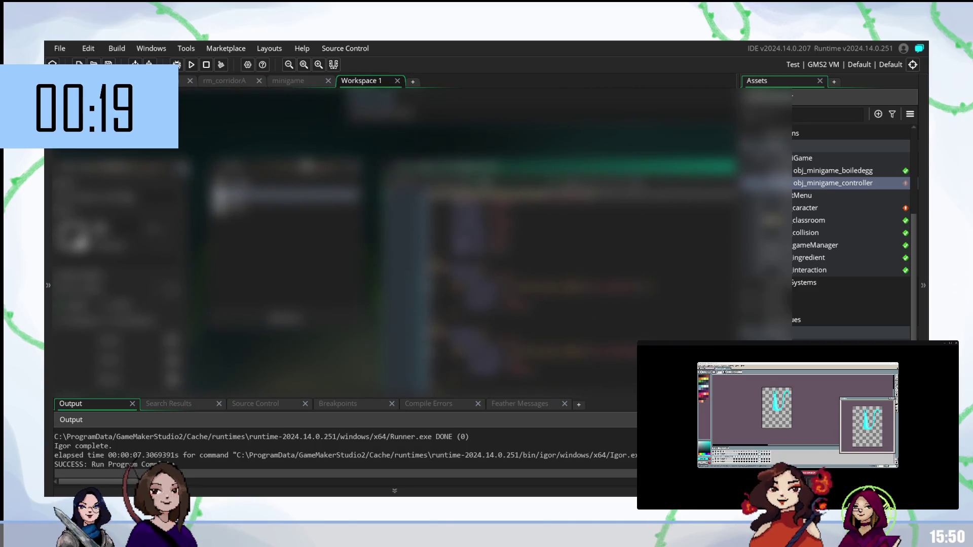
pyautogui.click(293, 81)
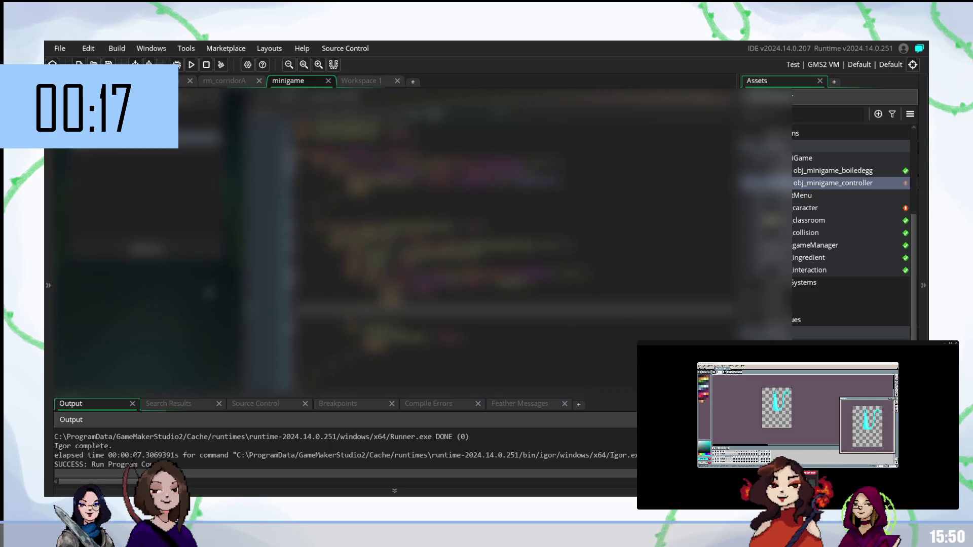
pyautogui.rightClick(337, 357)
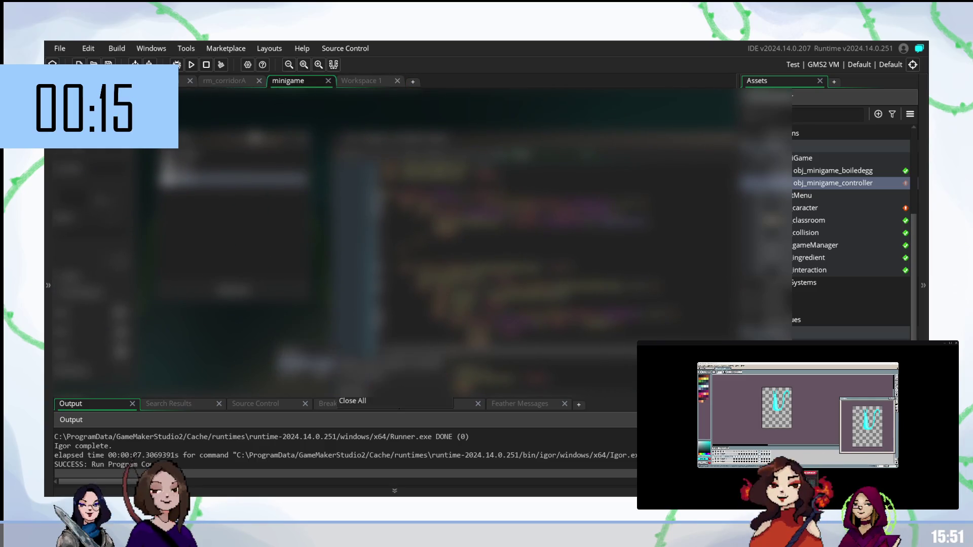
pyautogui.click(355, 381)
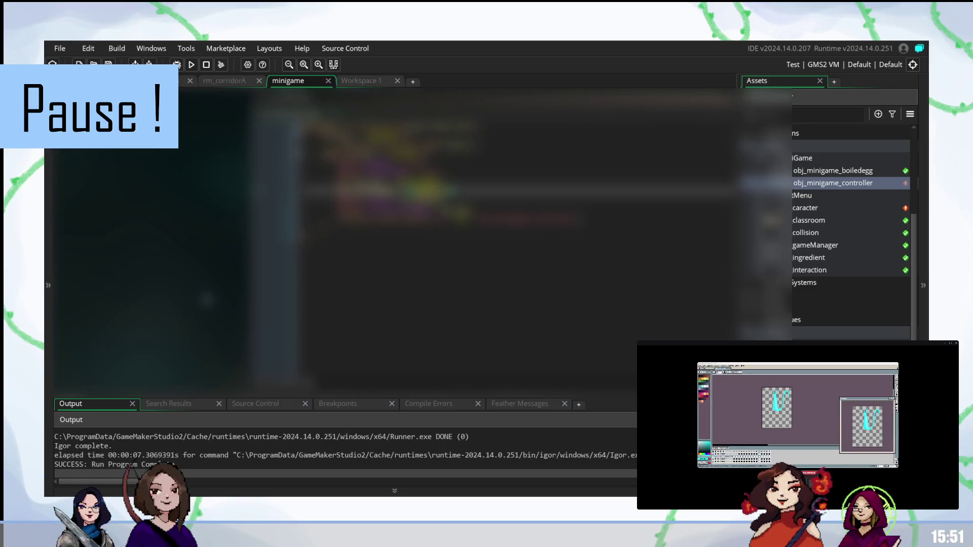
# After toggling workspaces and scrolling the code, add a new editor via the minigame workspace's Create menu
pyautogui.click(363, 81)
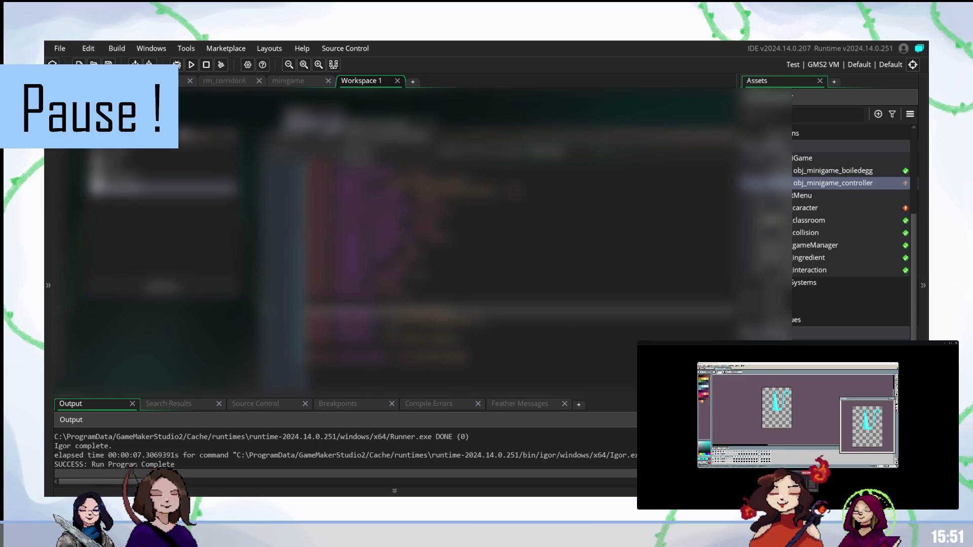
pyautogui.click(291, 78)
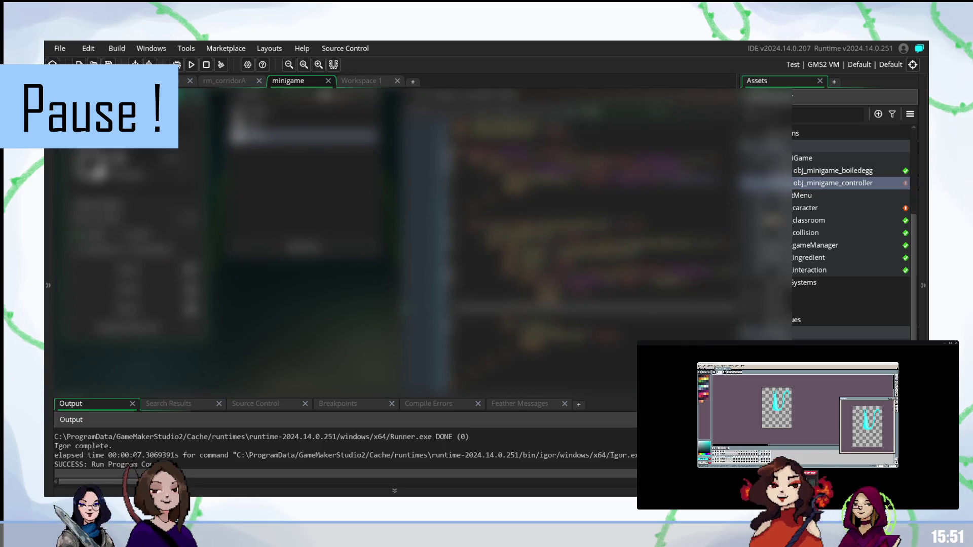
pyautogui.click(558, 327)
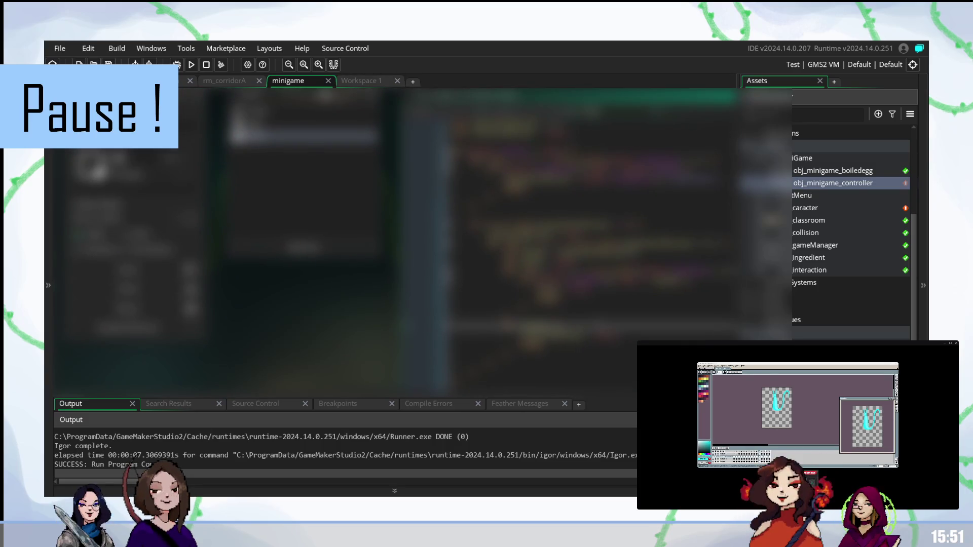
pyautogui.scroll(-3, 593, 244)
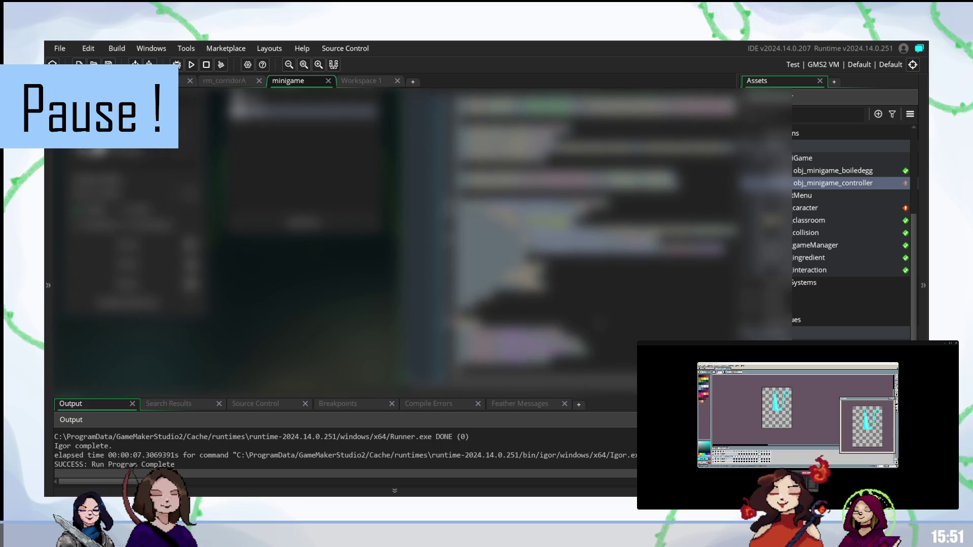
pyautogui.scroll(-5, 593, 238)
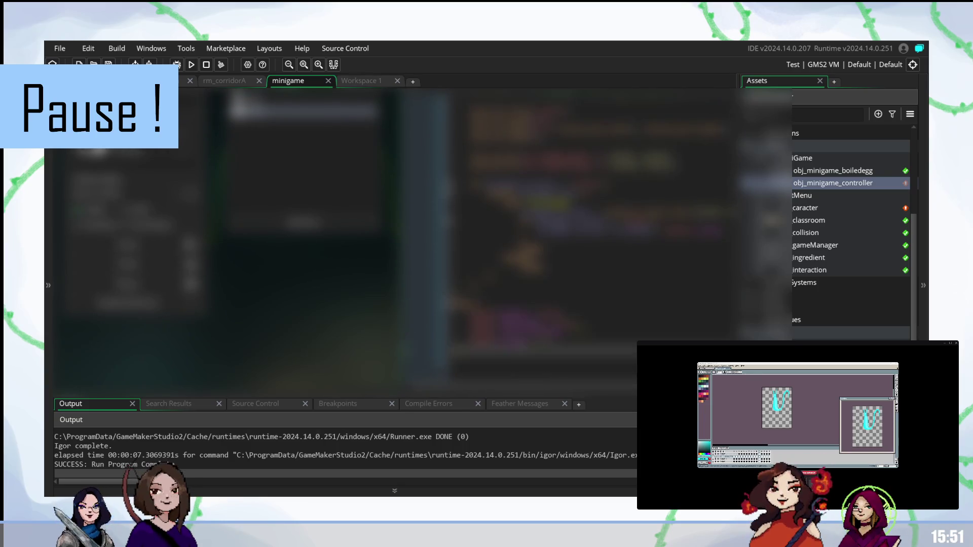
pyautogui.hscroll(5, 395, 238)
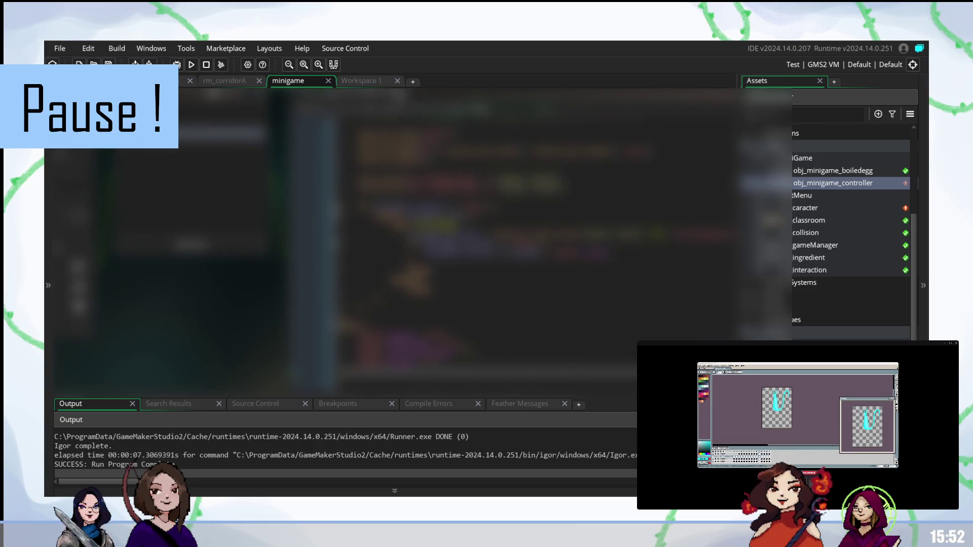
pyautogui.click(374, 82)
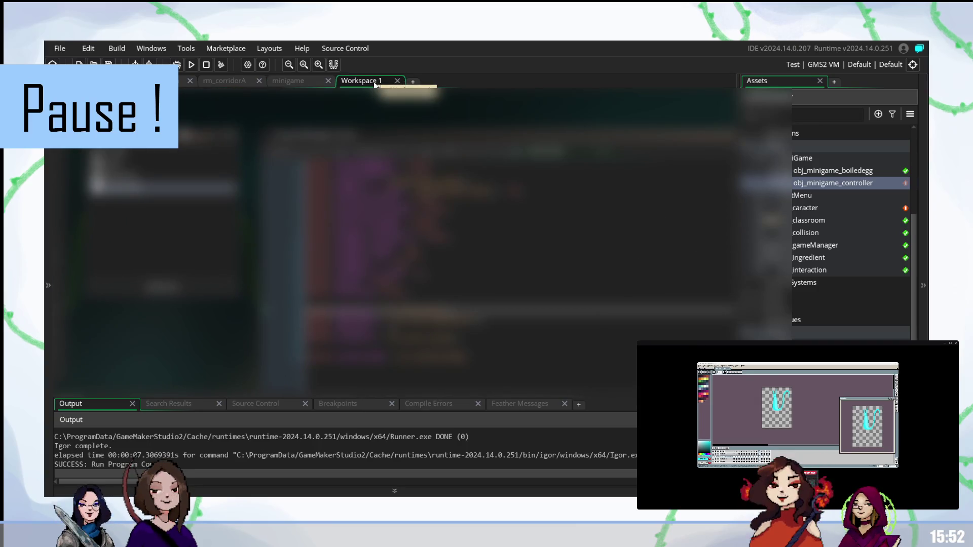
pyautogui.click(287, 82)
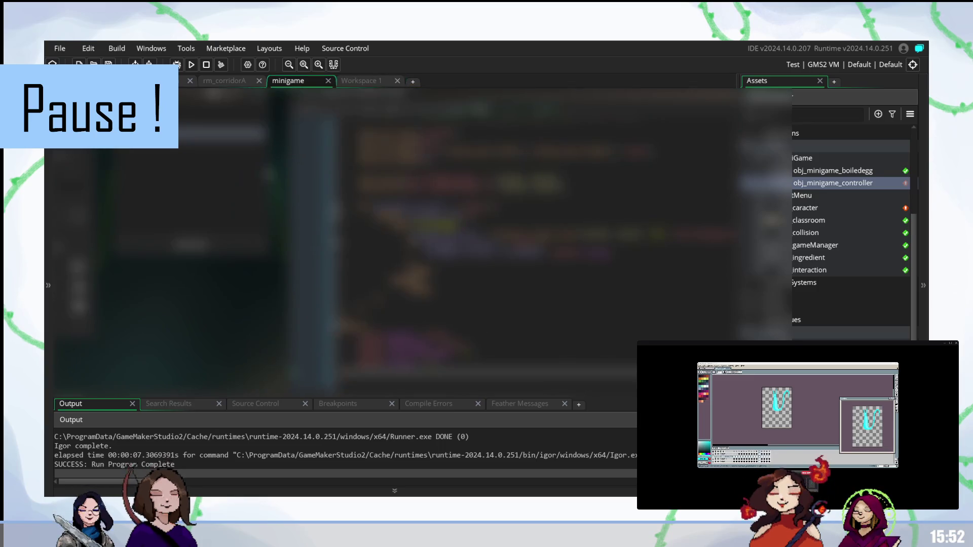
pyautogui.rightClick(299, 306)
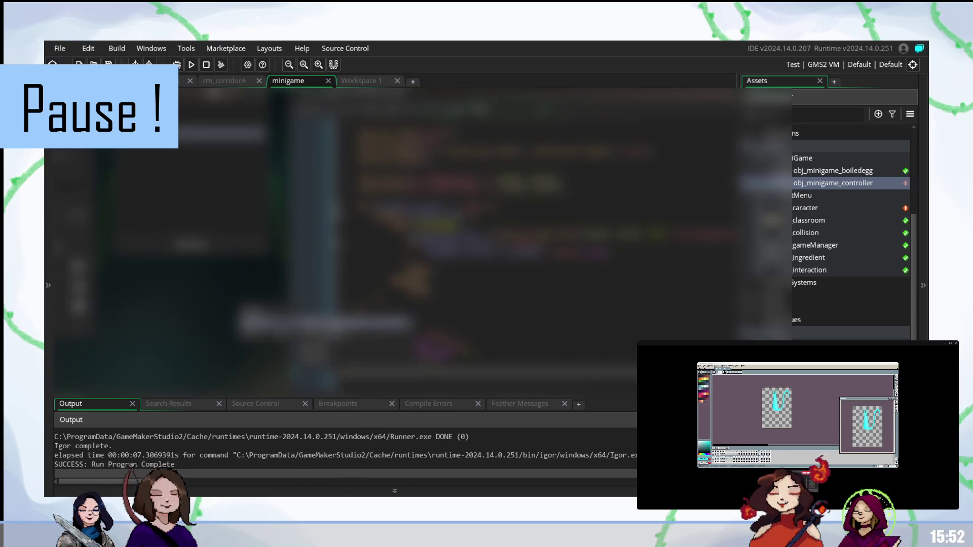
pyautogui.click(354, 338)
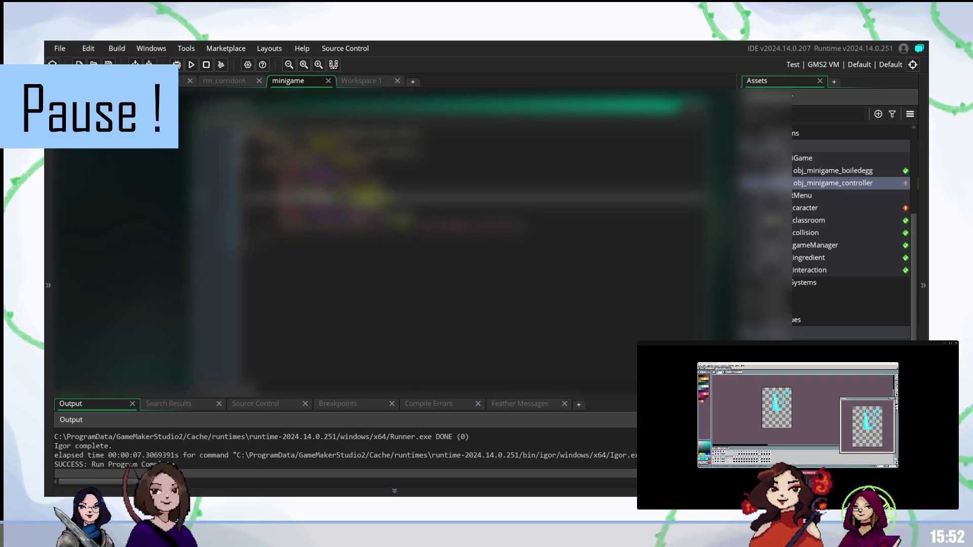
# Flip to Workspace 1 and back to the minigame workspace, then run the game with F5
pyautogui.click(360, 81)
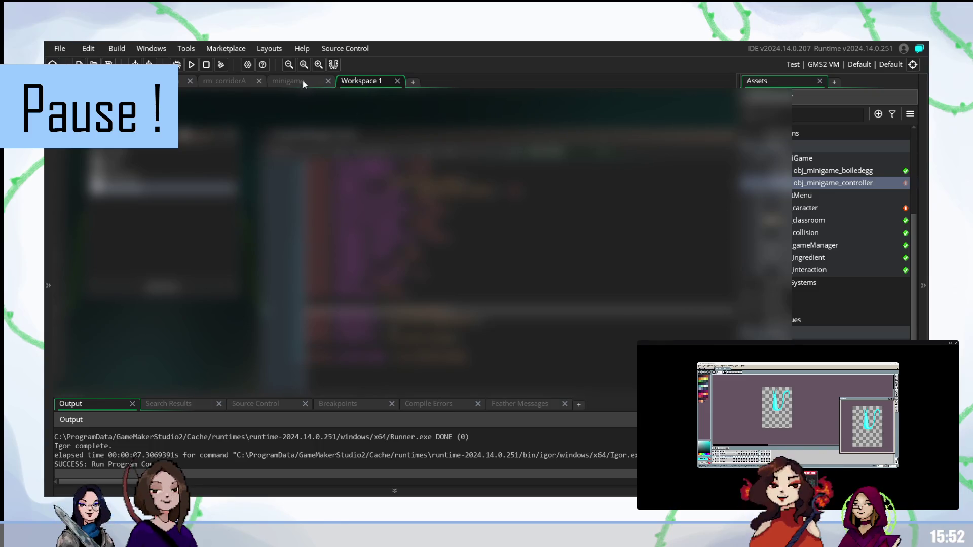
pyautogui.click(303, 82)
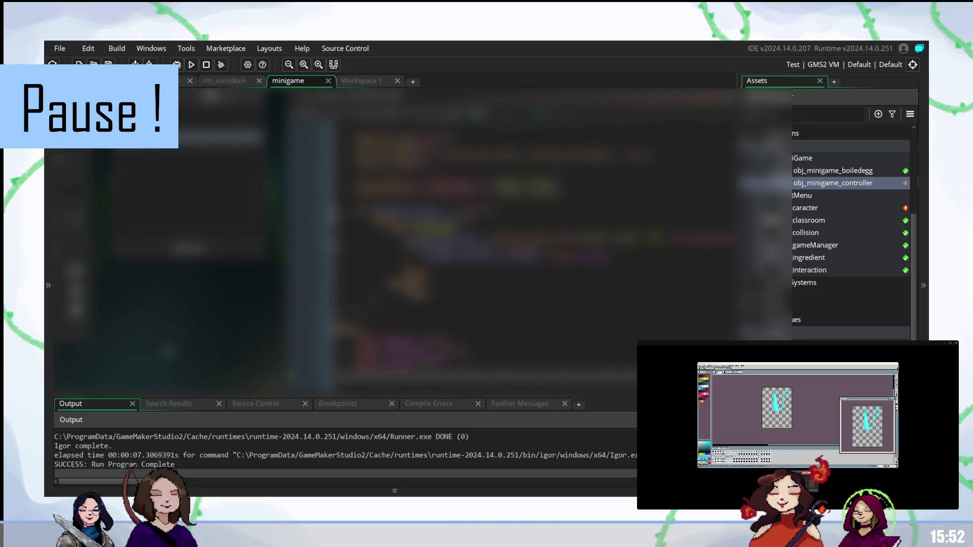
pyautogui.rightClick(226, 355)
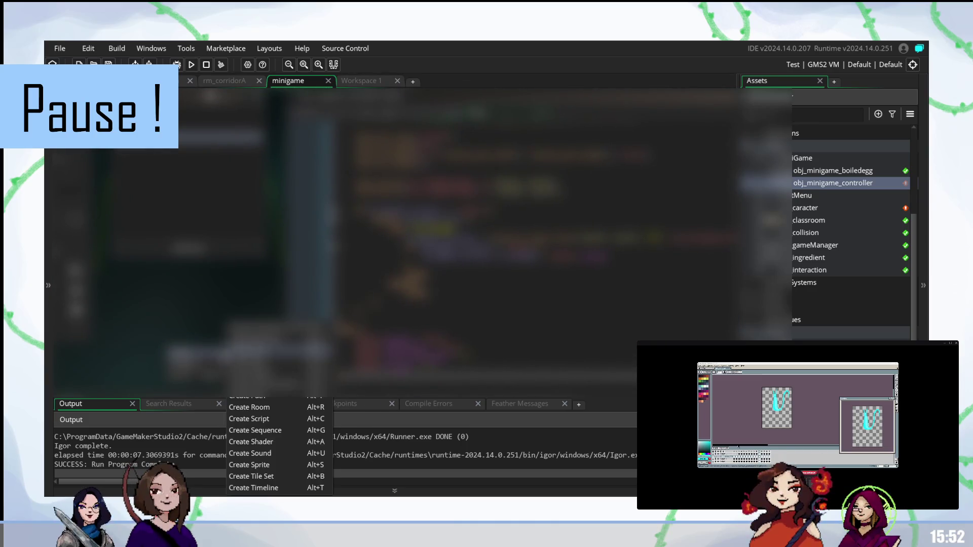
pyautogui.press('Escape')
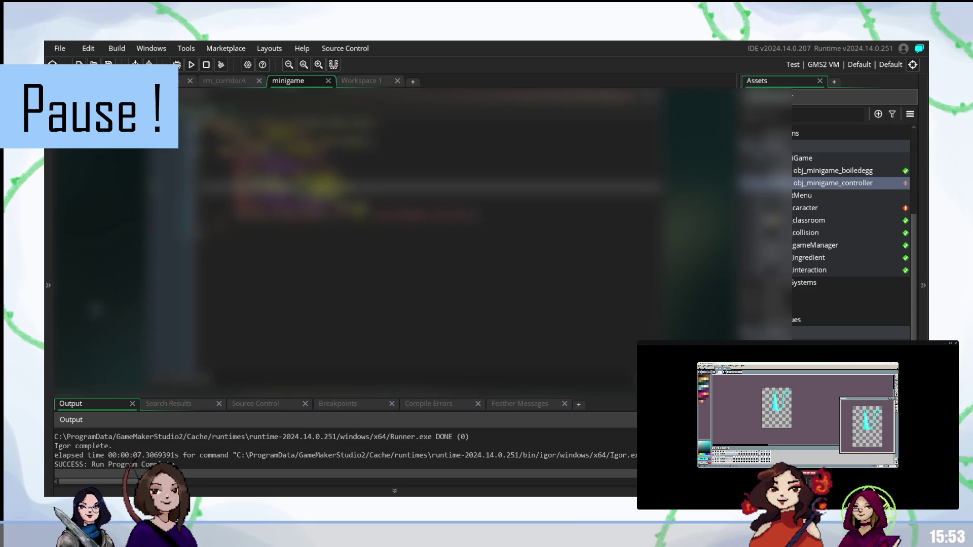
pyautogui.press('F5')
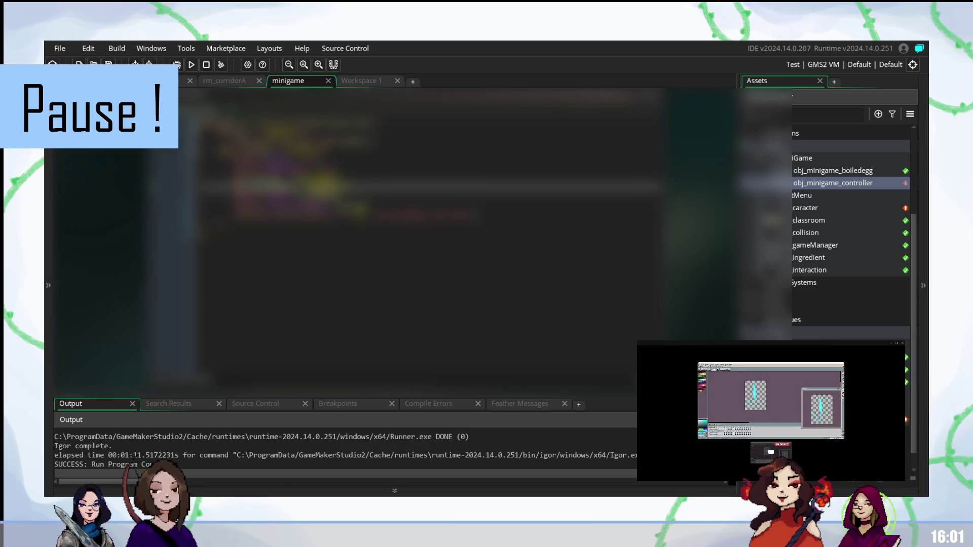
pyautogui.moveTo(645, 372)
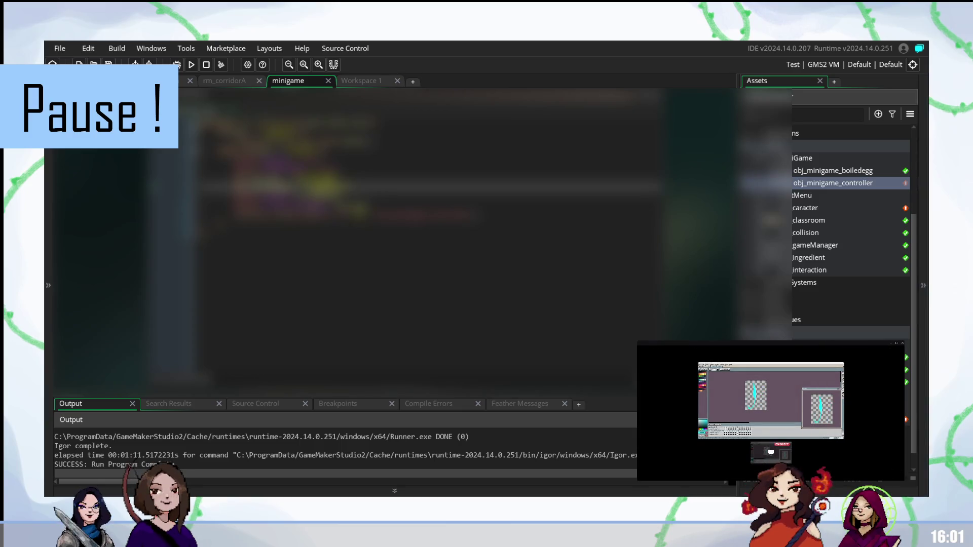
pyautogui.click(361, 234)
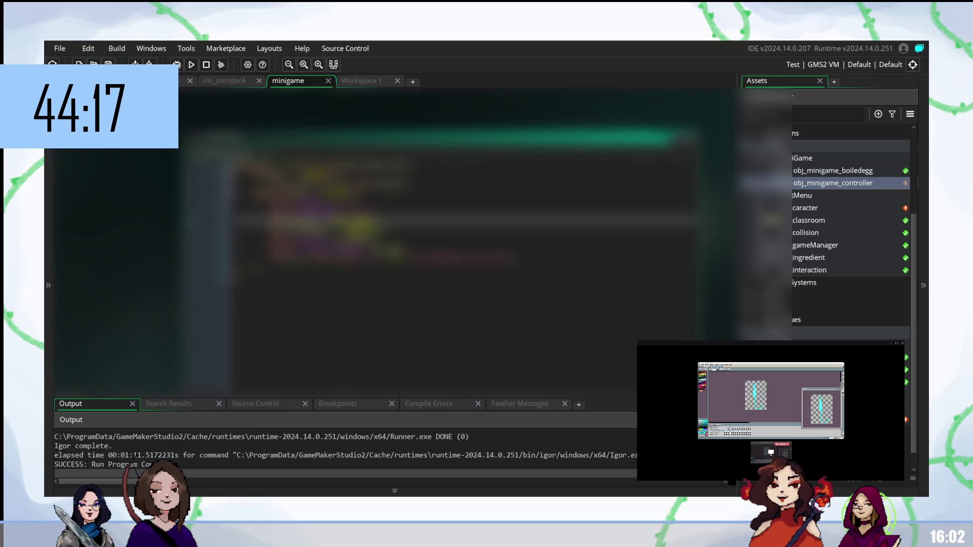
# Scroll the code, select a word in it and bring up the workspace shortcut menu
pyautogui.scroll(-3, 436, 228)
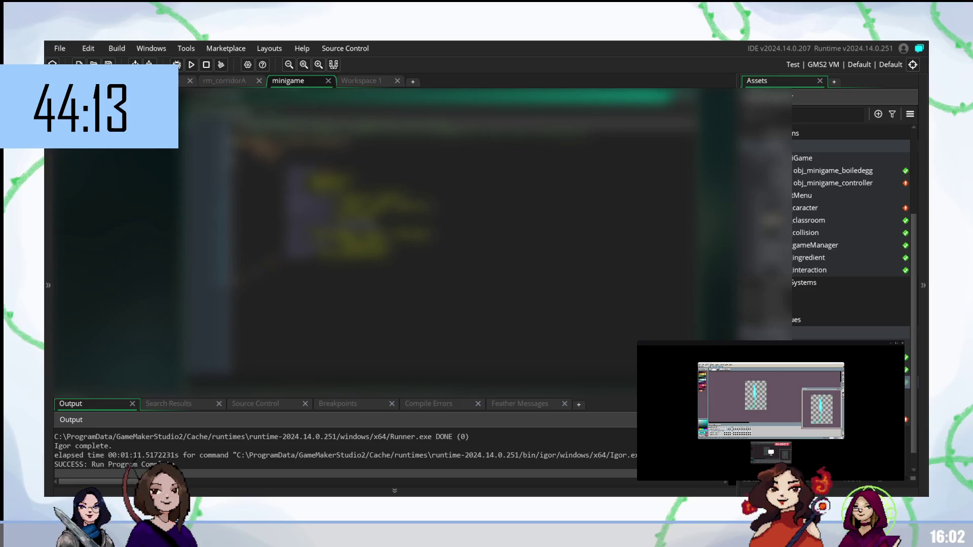
pyautogui.doubleClick(337, 234)
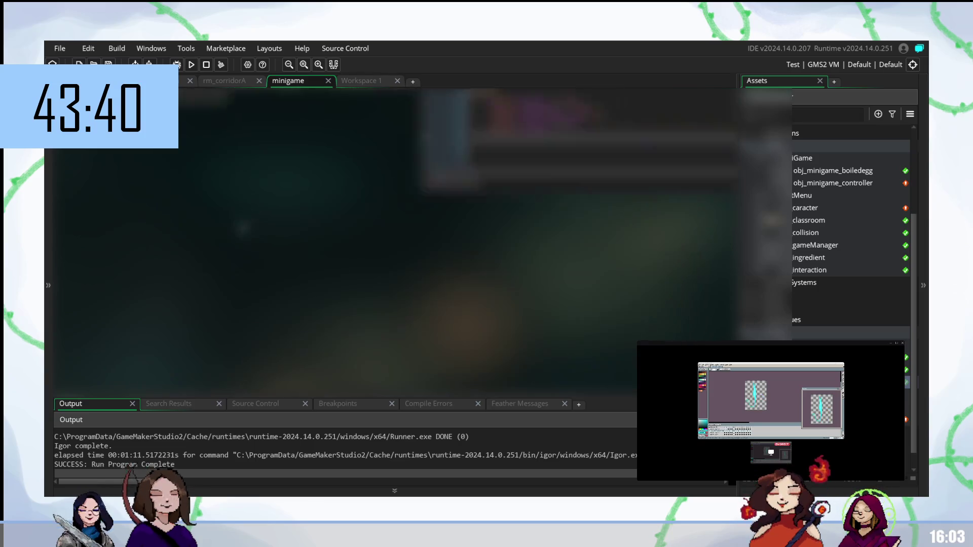
pyautogui.rightClick(368, 334)
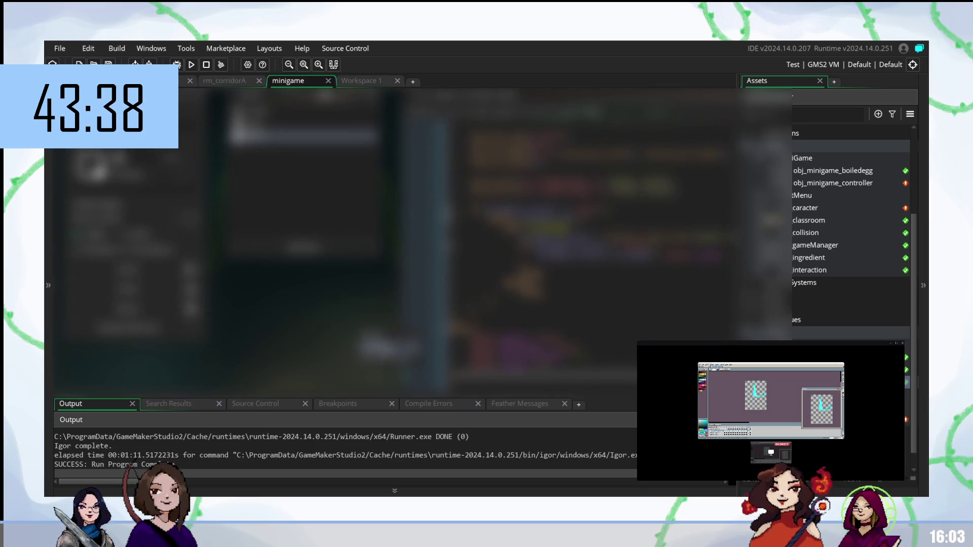
# Pan to the boiled-egg Draw event code and scroll through it, checking individual lines
pyautogui.moveTo(390, 349)
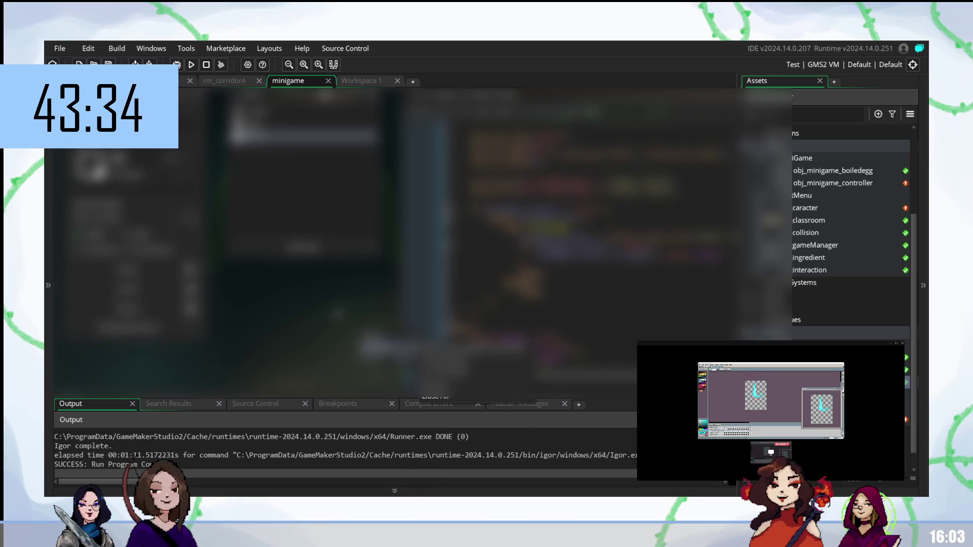
pyautogui.moveTo(357, 307); pyautogui.dragTo(192, 338)
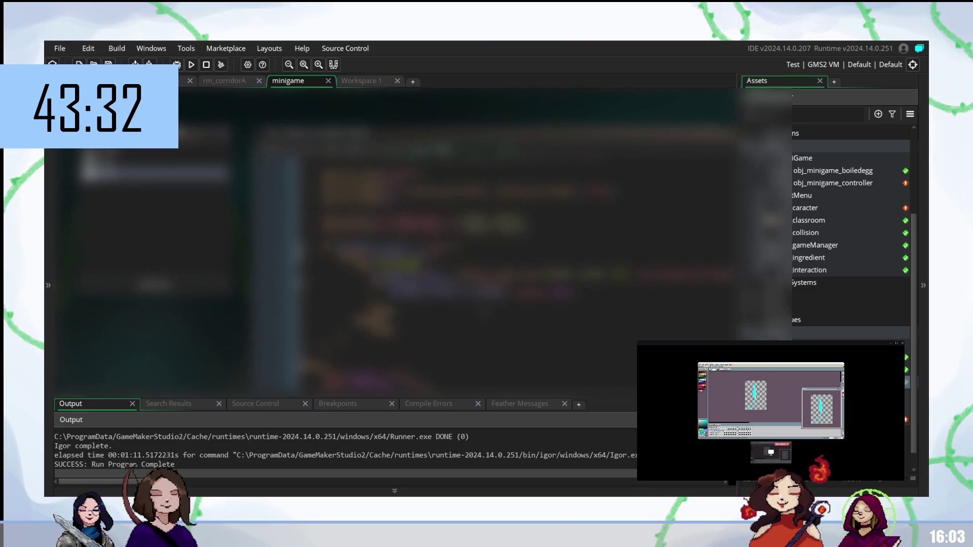
pyautogui.scroll(-2, 512, 275)
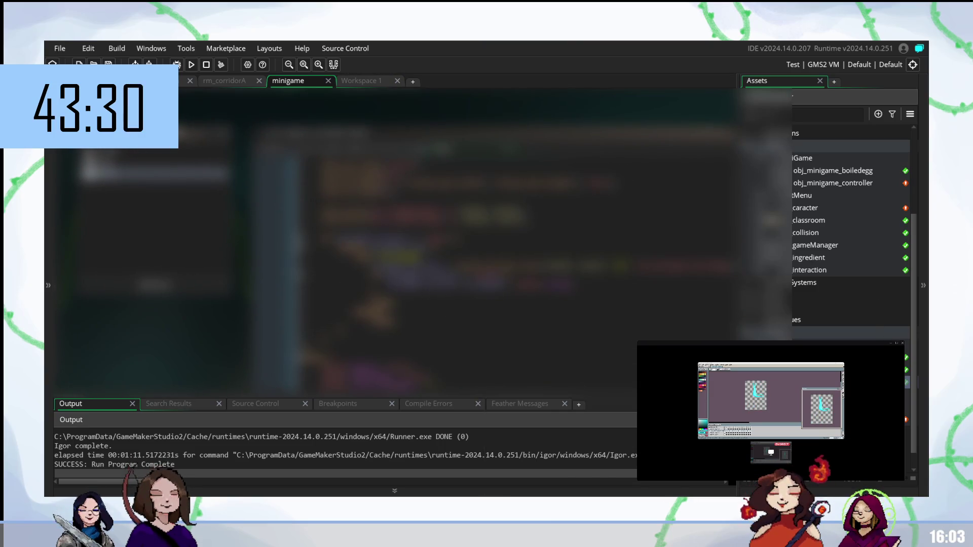
pyautogui.hscroll(1, 512, 275)
pyautogui.hscroll(1, 512, 275)
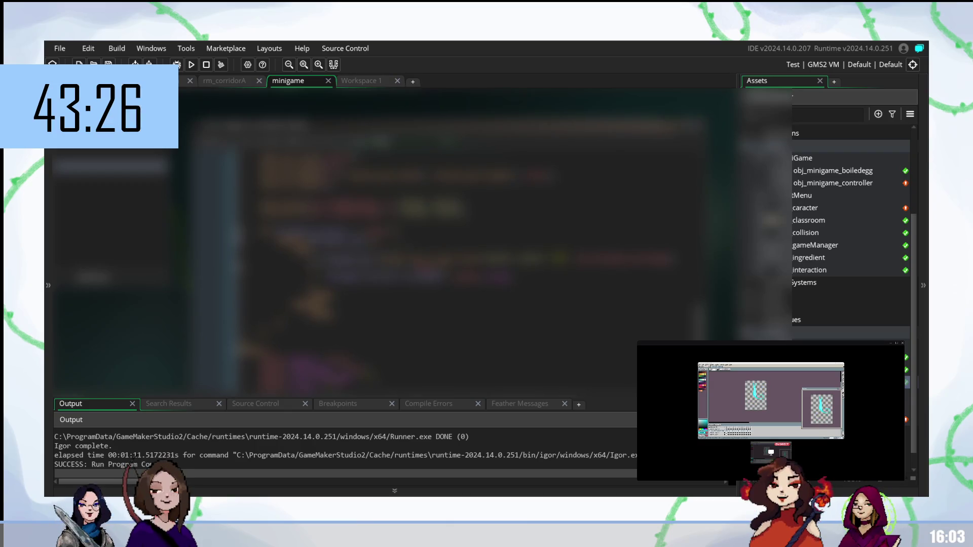
pyautogui.scroll(3, 512, 276)
pyautogui.scroll(-2, 511, 275)
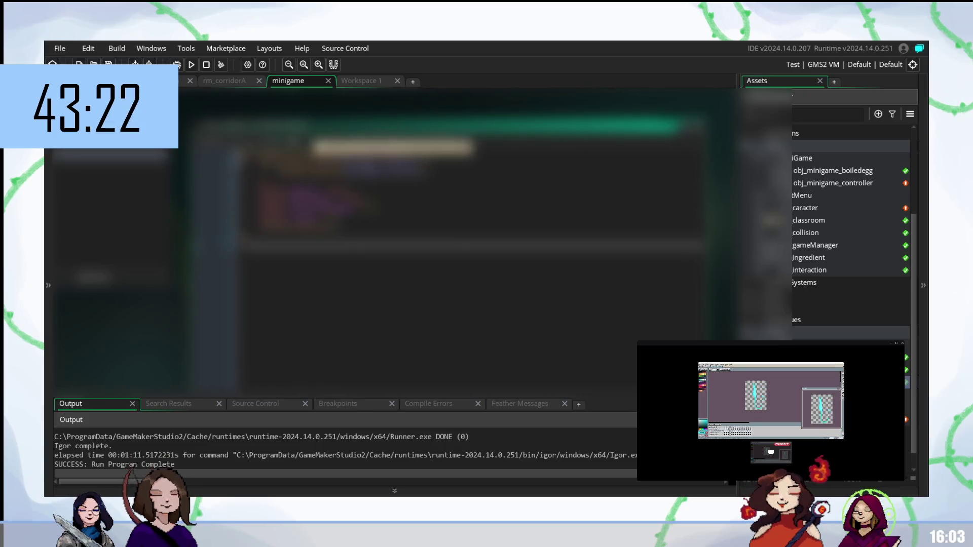
pyautogui.scroll(-5, 456, 243)
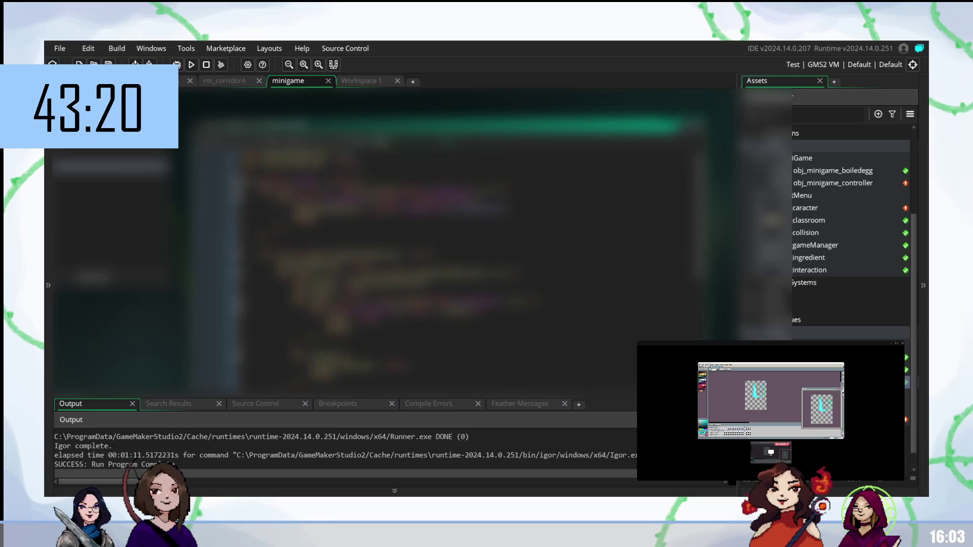
pyautogui.scroll(-10, 456, 243)
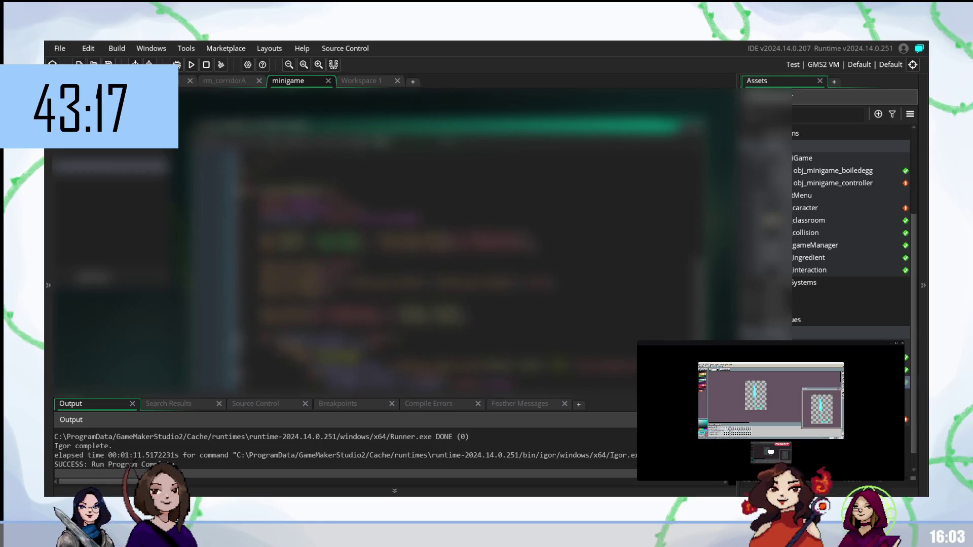
pyautogui.scroll(-10, 468, 243)
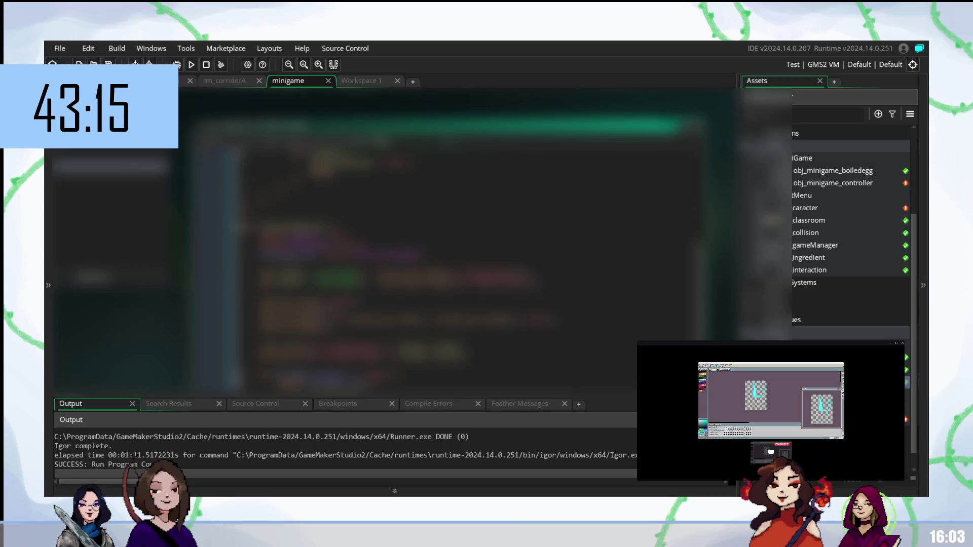
pyautogui.scroll(5, 456, 243)
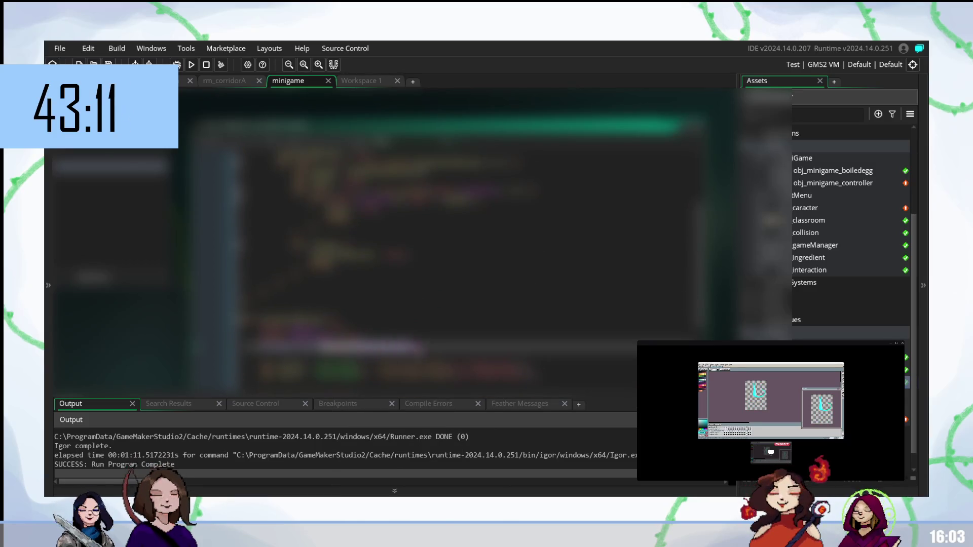
pyautogui.scroll(-5, 468, 243)
pyautogui.scroll(-6, 469, 243)
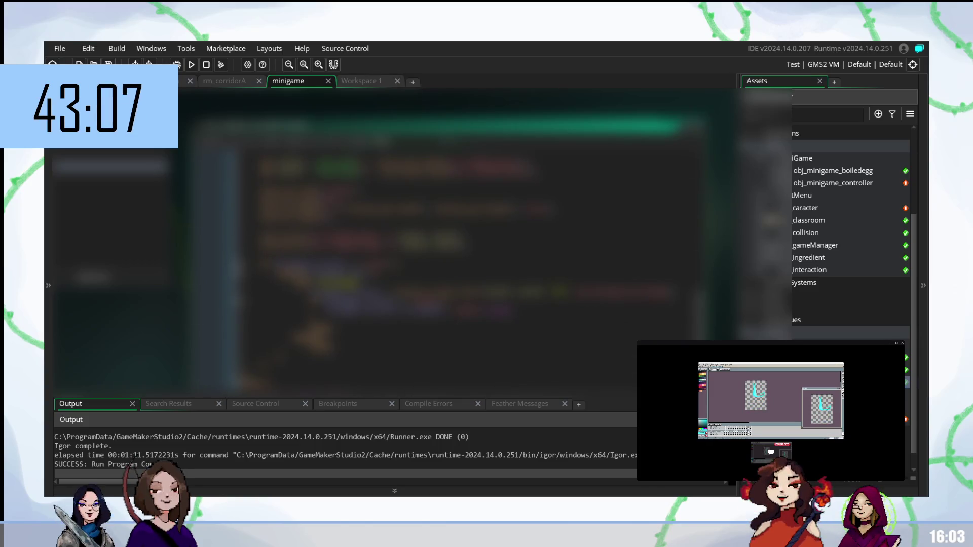
pyautogui.click(332, 273)
pyautogui.click(335, 284)
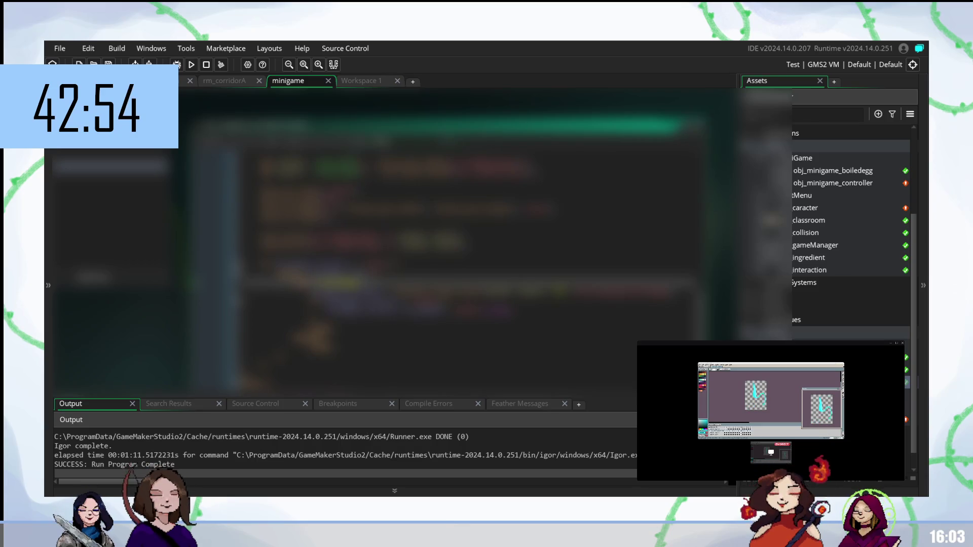
pyautogui.scroll(1, 832, 202)
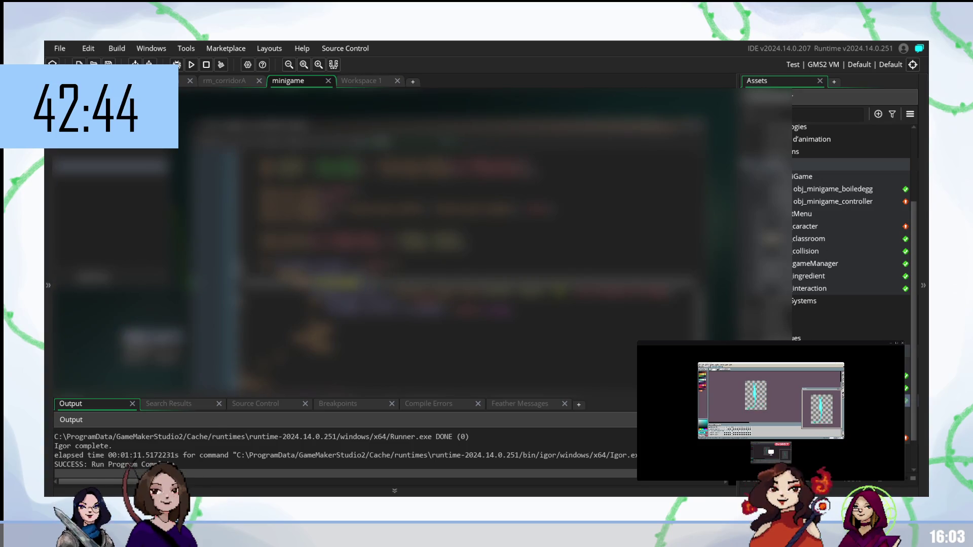
# Insert a new blank line in the open code
pyautogui.rightClick(182, 322)
pyautogui.press('Escape')
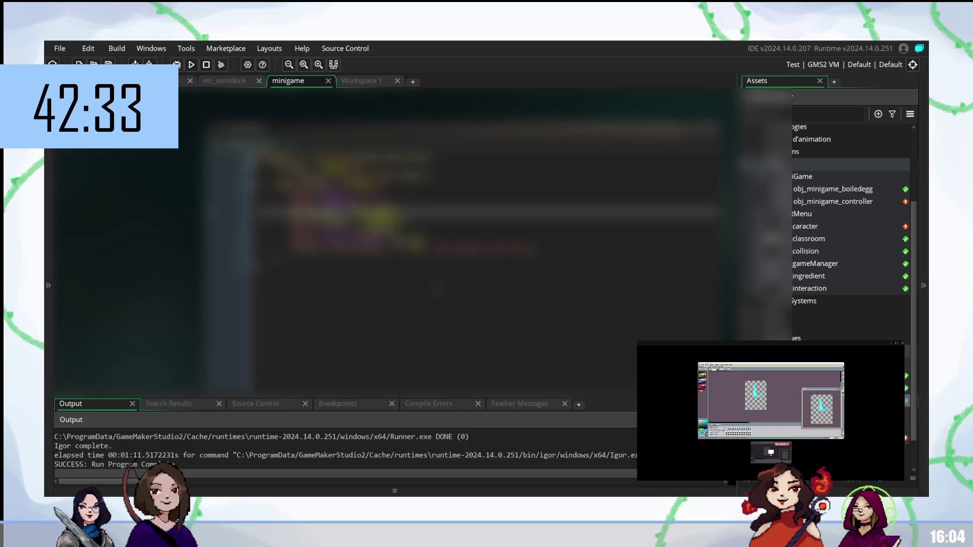
pyautogui.click(456, 203)
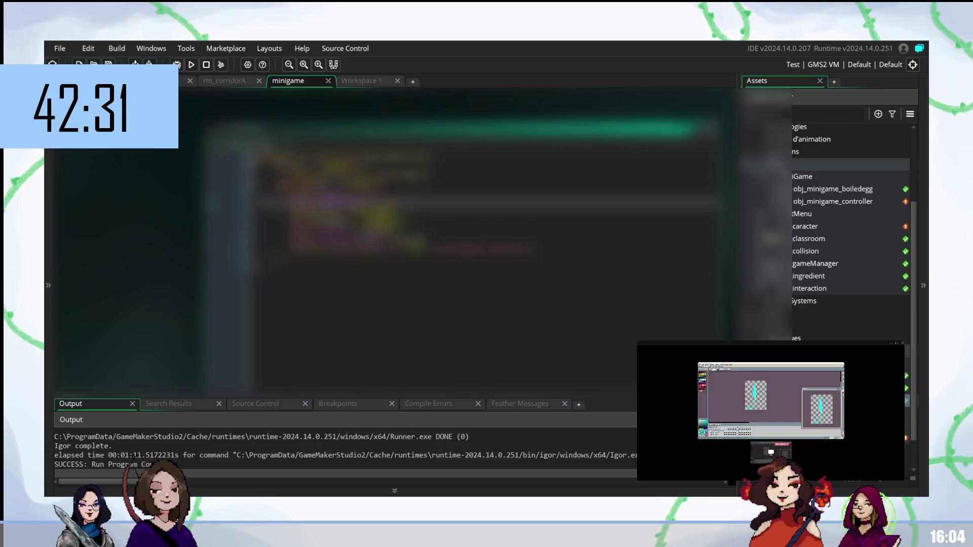
pyautogui.press('Return')
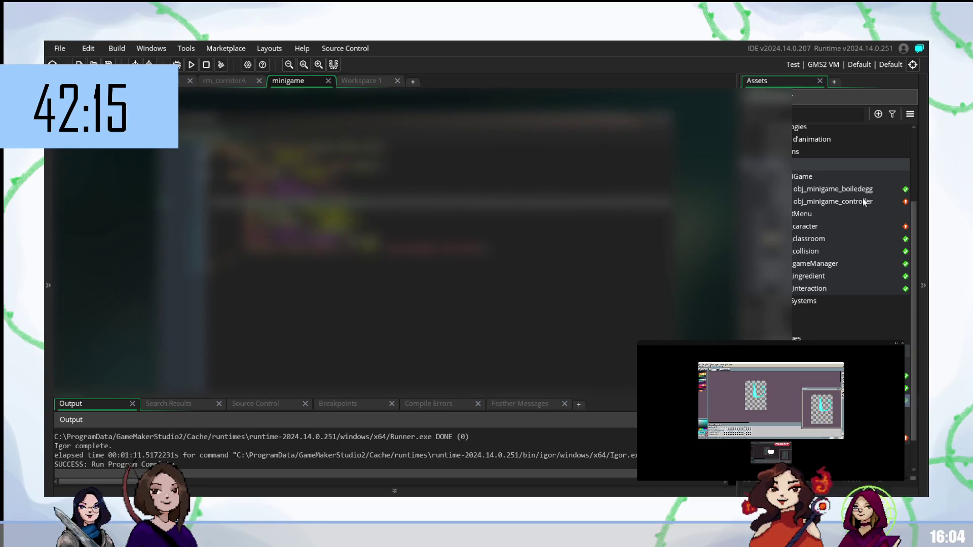
# Select the minigame folder in the Asset Browser and bring up its asset options
pyautogui.click(823, 193)
pyautogui.click(808, 177)
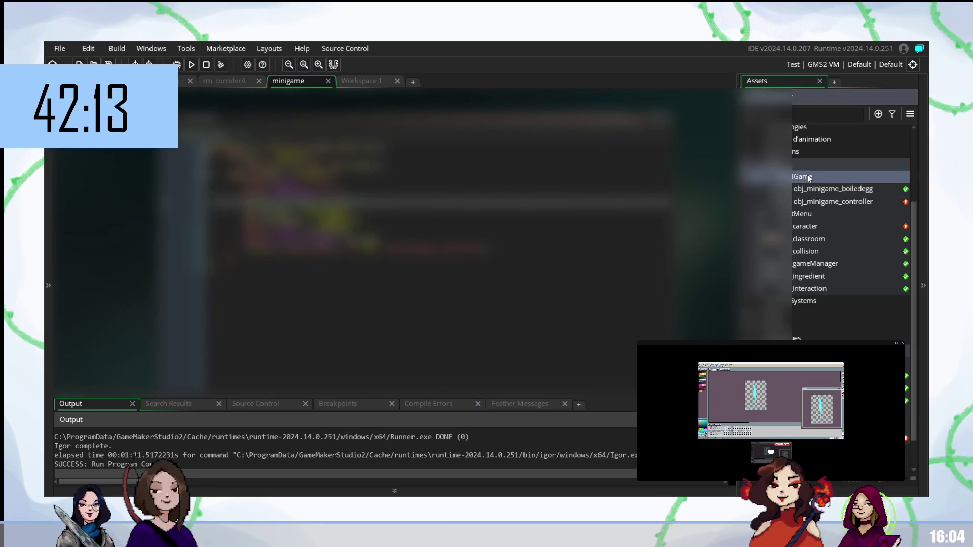
pyautogui.rightClick(809, 176)
# Create a new object named obj_recipe_menu in the minigame folder
pyautogui.moveTo(760, 181)
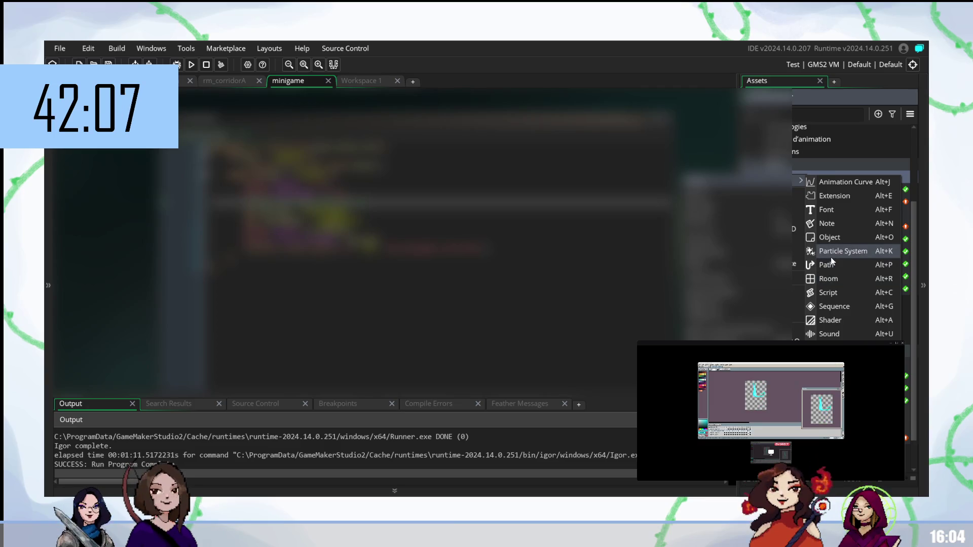
pyautogui.click(829, 237)
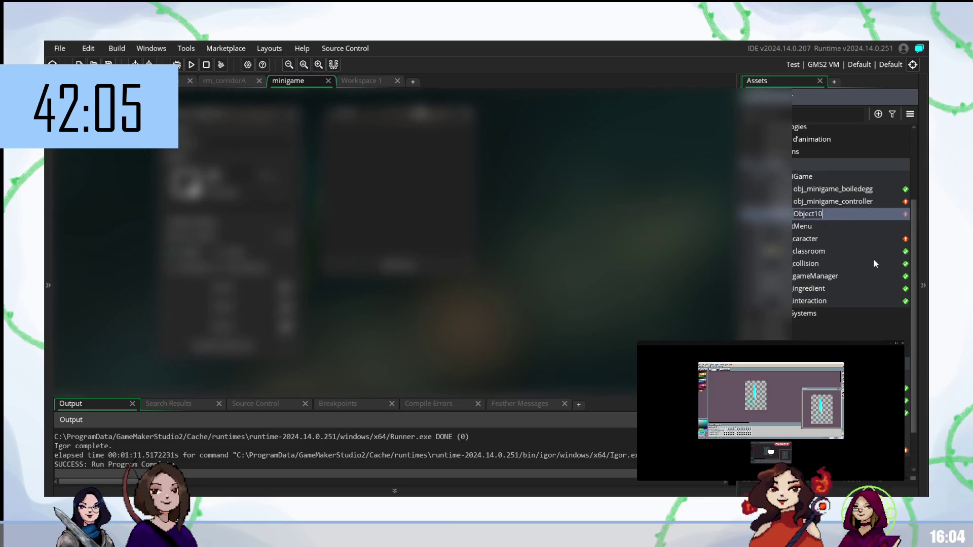
pyautogui.write('obj_')
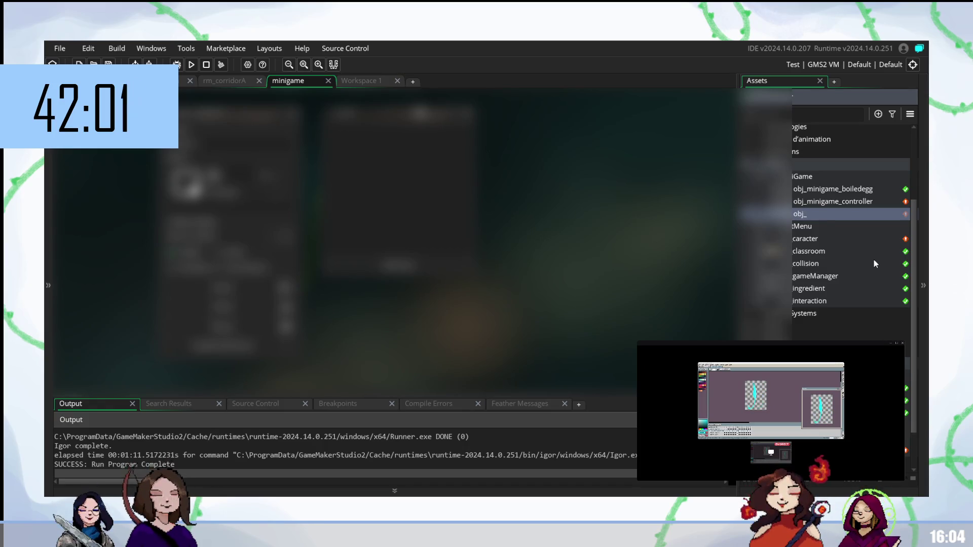
pyautogui.write('rec')
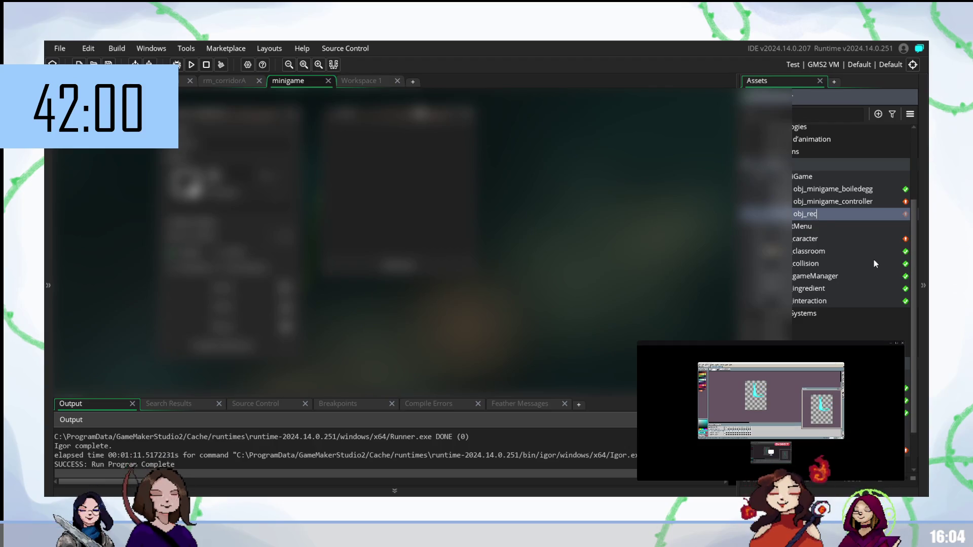
pyautogui.write('ipe_menu')
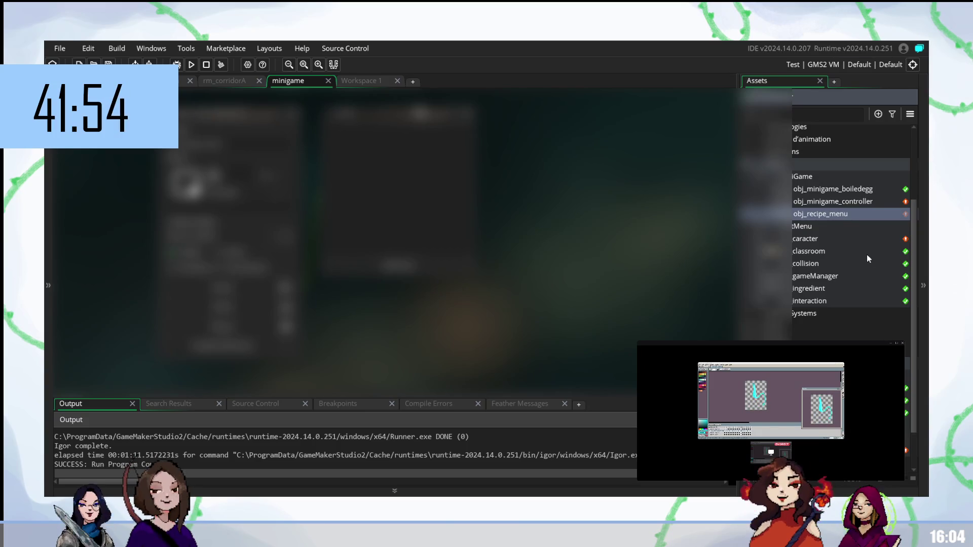
# Add a second object named obj_minigame_mayo to the same folder
pyautogui.rightClick(806, 179)
pyautogui.moveTo(798, 184)
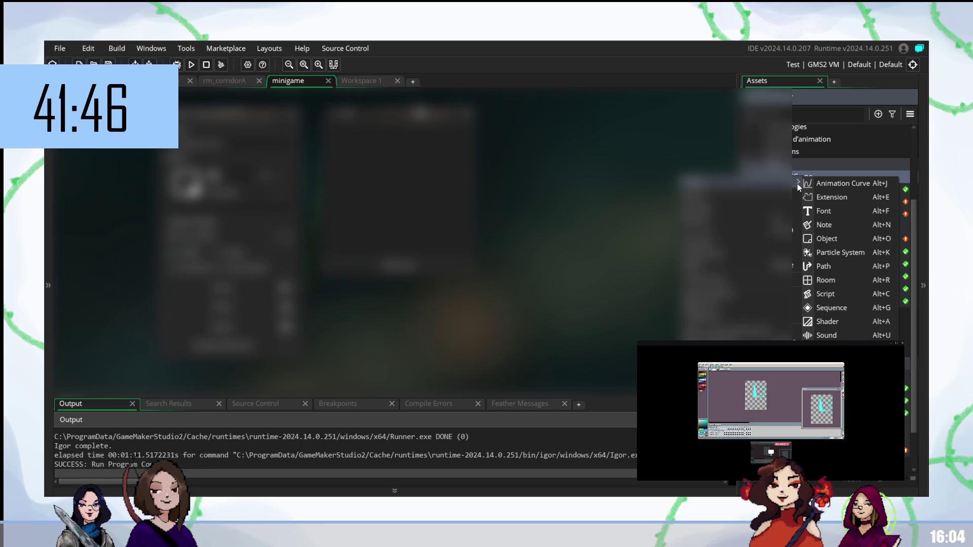
pyautogui.click(834, 239)
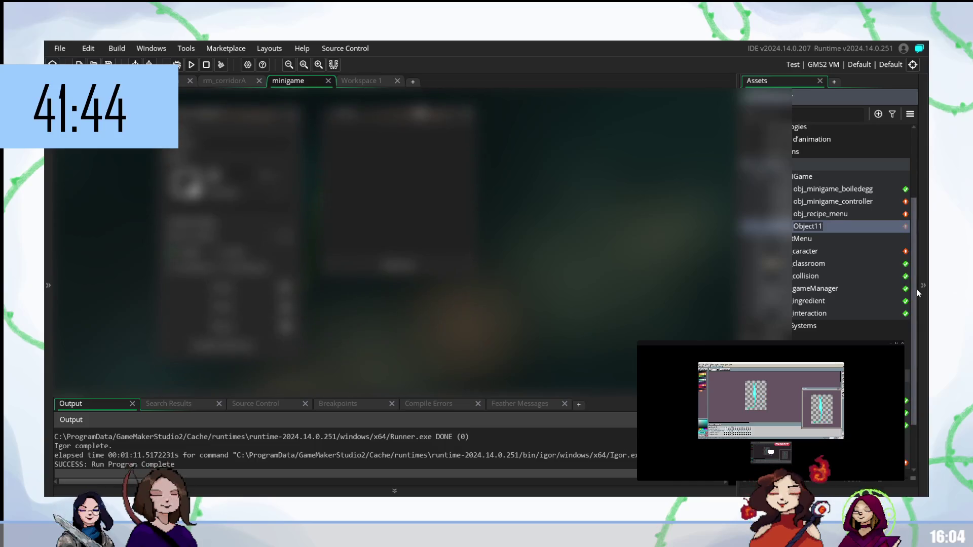
pyautogui.write('obj_minigam')
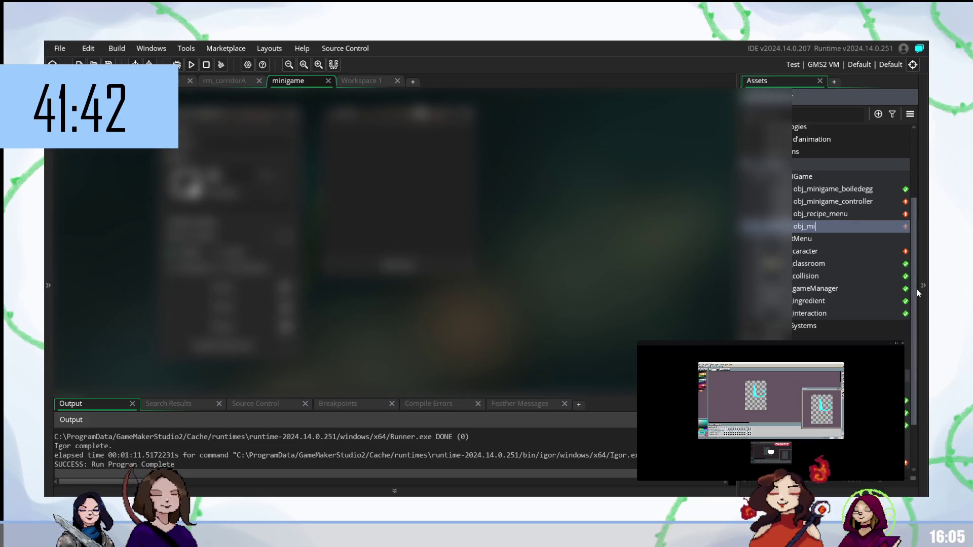
pyautogui.write('e_mayo')
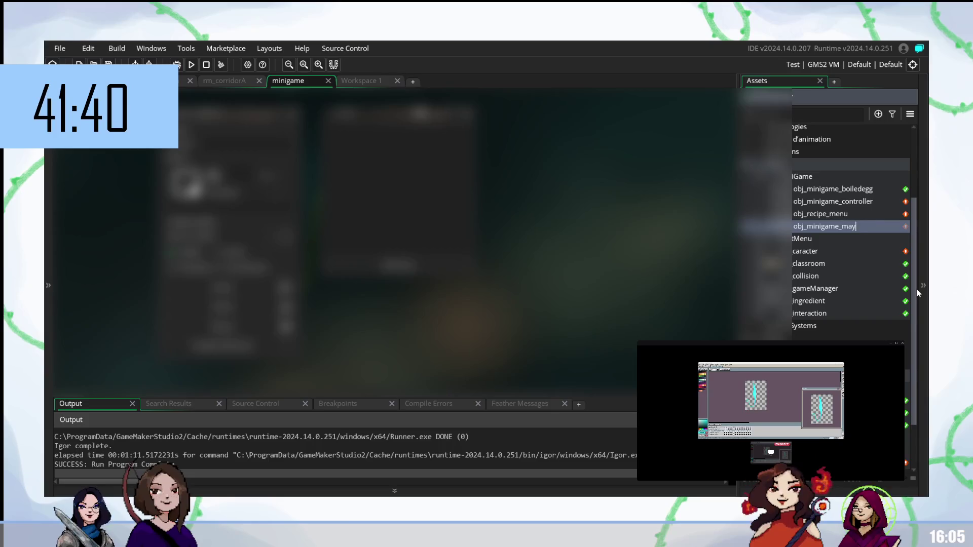
pyautogui.press('Return')
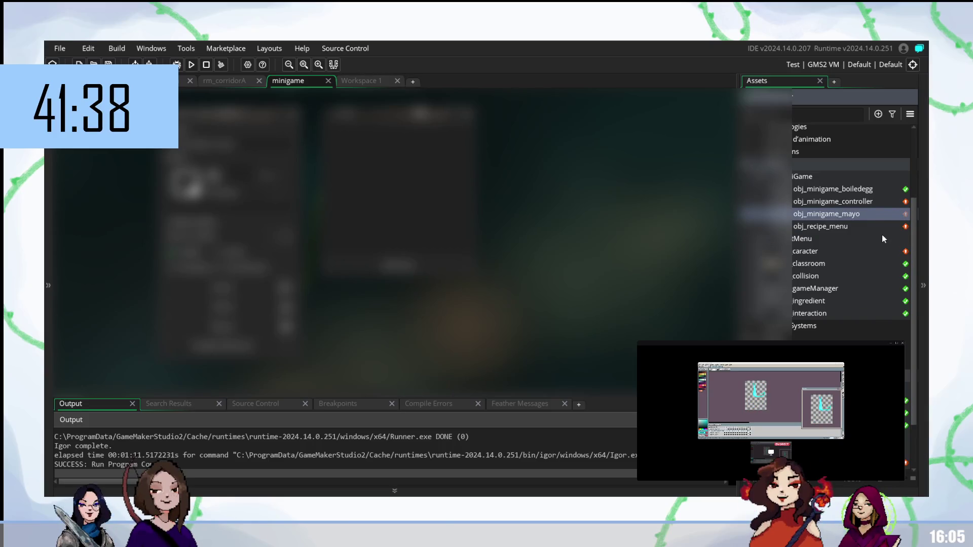
pyautogui.click(837, 191)
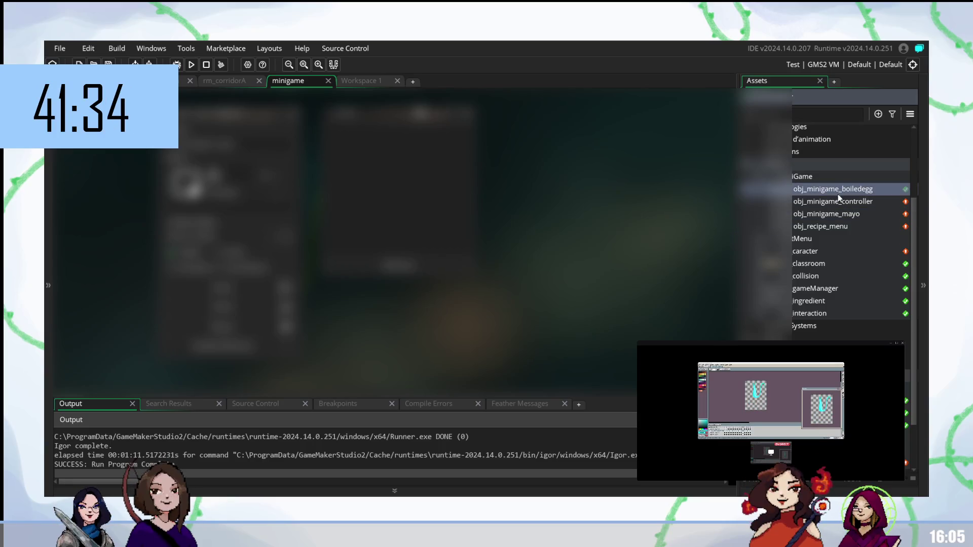
pyautogui.rightClick(801, 179)
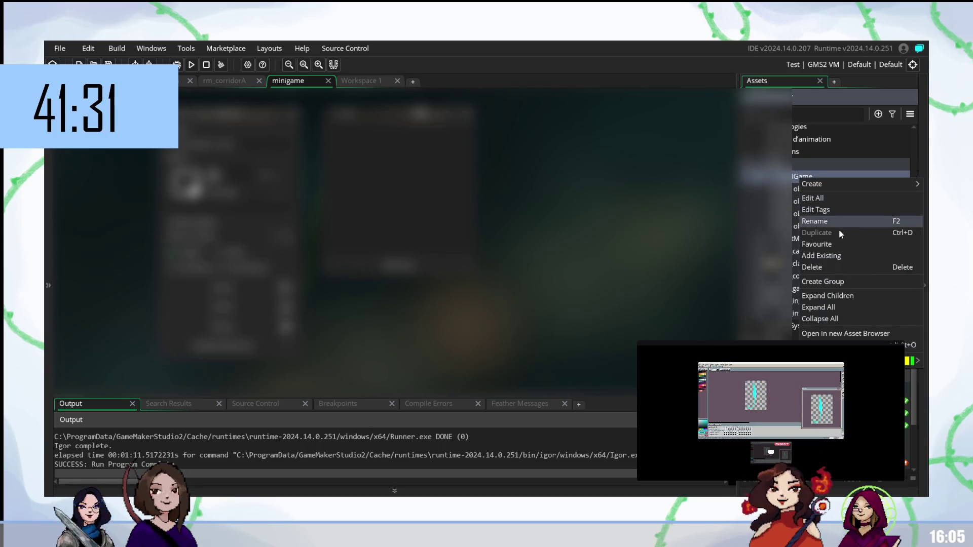
# Create a group in the MiniGame folder, correcting its name until it reads minigame_step
pyautogui.click(836, 283)
pyautogui.write('minigame')
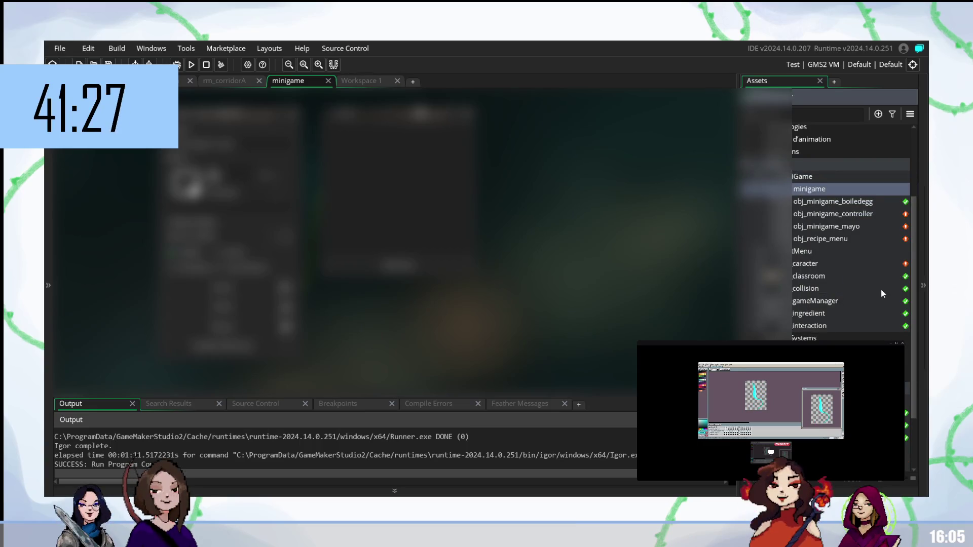
pyautogui.press('BackSpace')
pyautogui.press('BackSpace')
pyautogui.press('BackSpace')
pyautogui.press('BackSpace')
pyautogui.press('BackSpace')
pyautogui.press('BackSpace')
pyautogui.write('step')
pyautogui.press('BackSpace')
pyautogui.press('BackSpace')
pyautogui.press('BackSpace')
pyautogui.press('BackSpace')
pyautogui.write('minigam_')
pyautogui.press('BackSpace')
pyautogui.write('e_step')
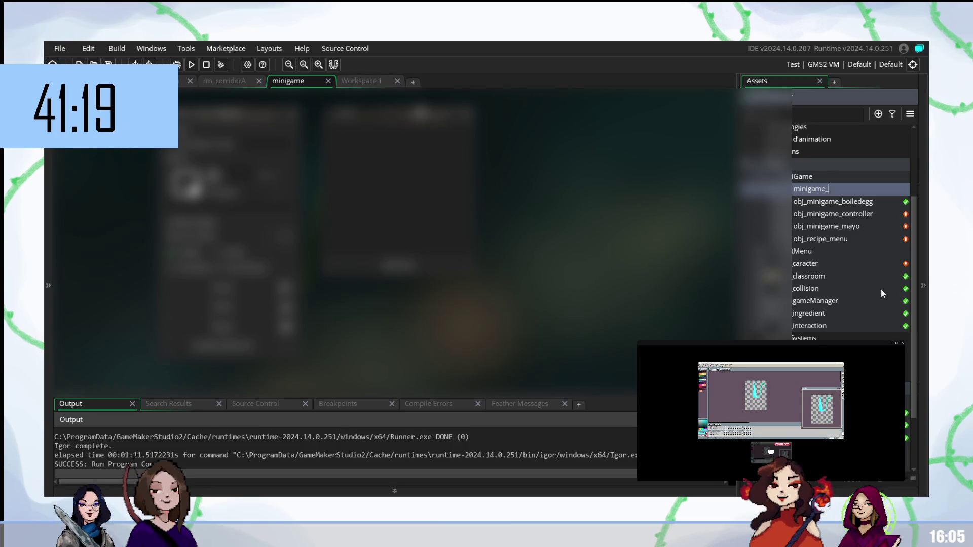
pyautogui.press('Return')
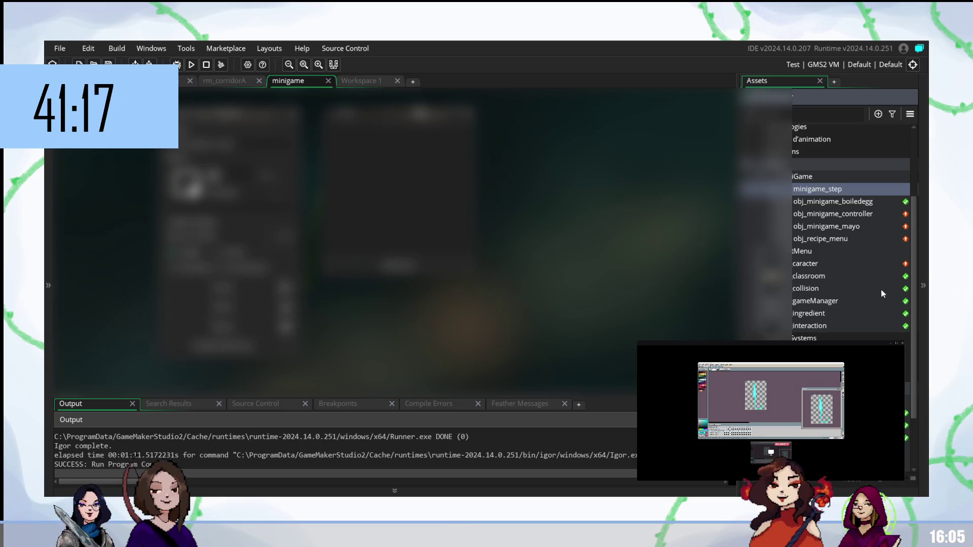
pyautogui.click(837, 205)
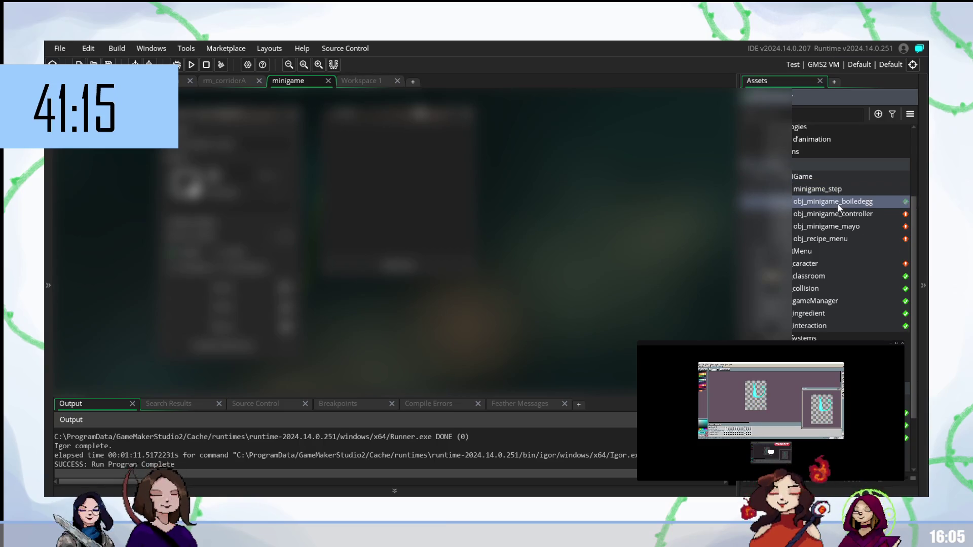
# Drag obj_minigame_boiledegg and obj_minigame_mayo into minigame_step, leaving controller and recipe menu outside
pyautogui.moveTo(832, 203); pyautogui.dragTo(835, 214)
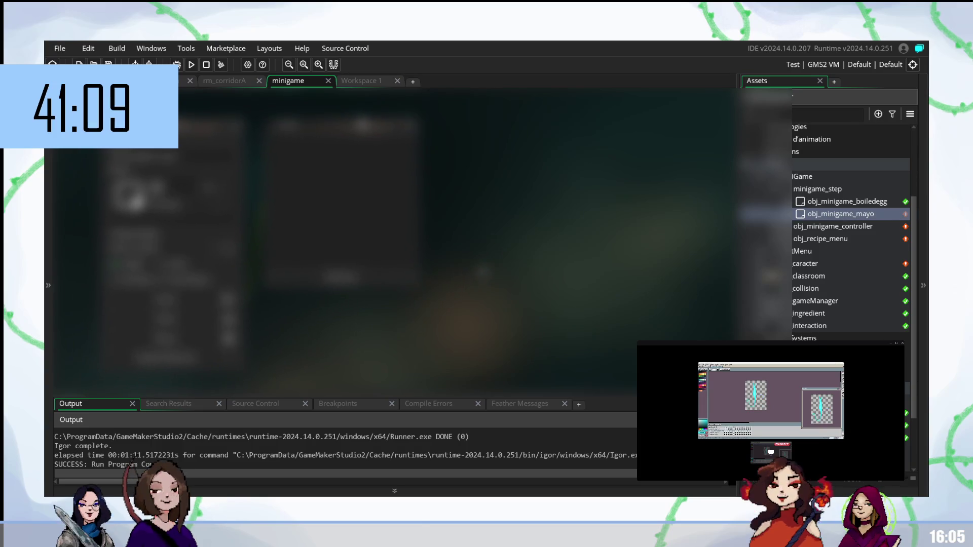
pyautogui.click(816, 239)
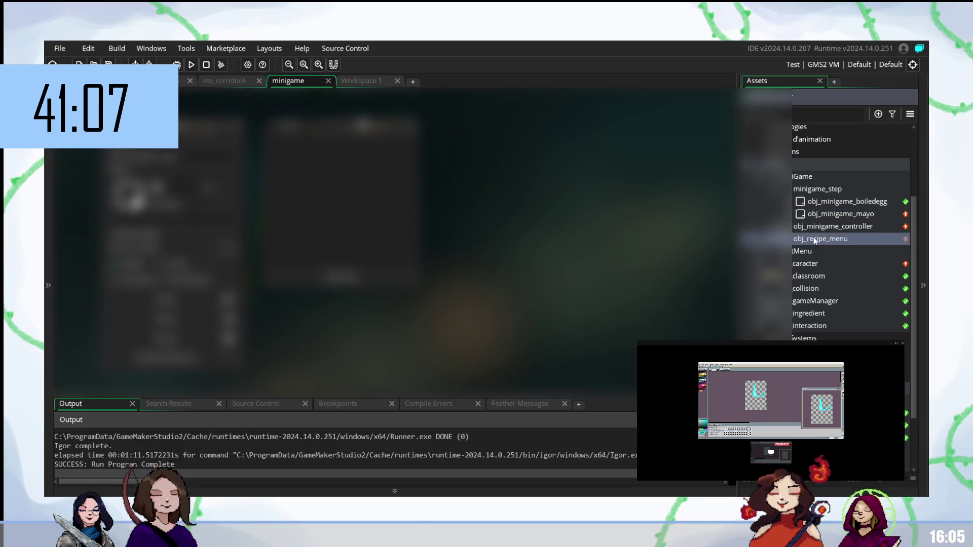
pyautogui.click(838, 226)
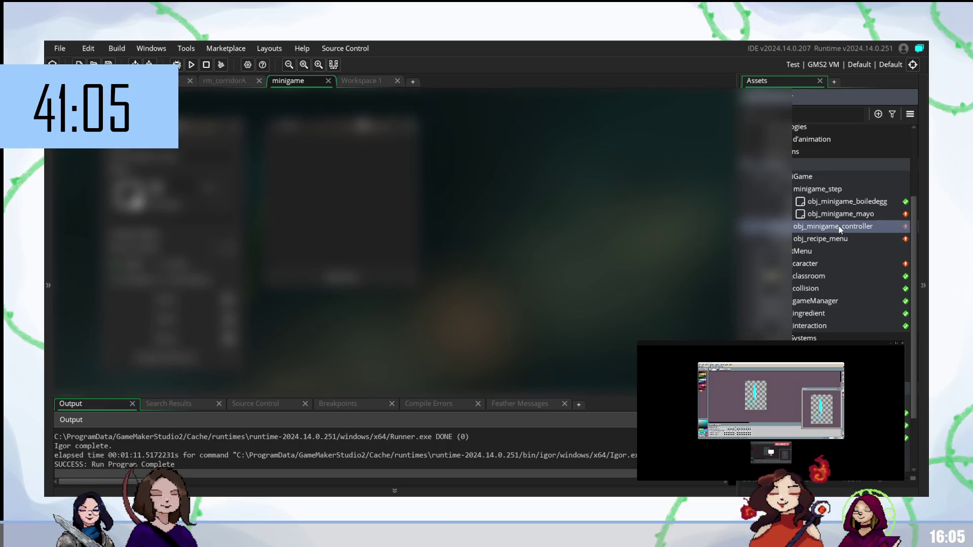
pyautogui.click(837, 238)
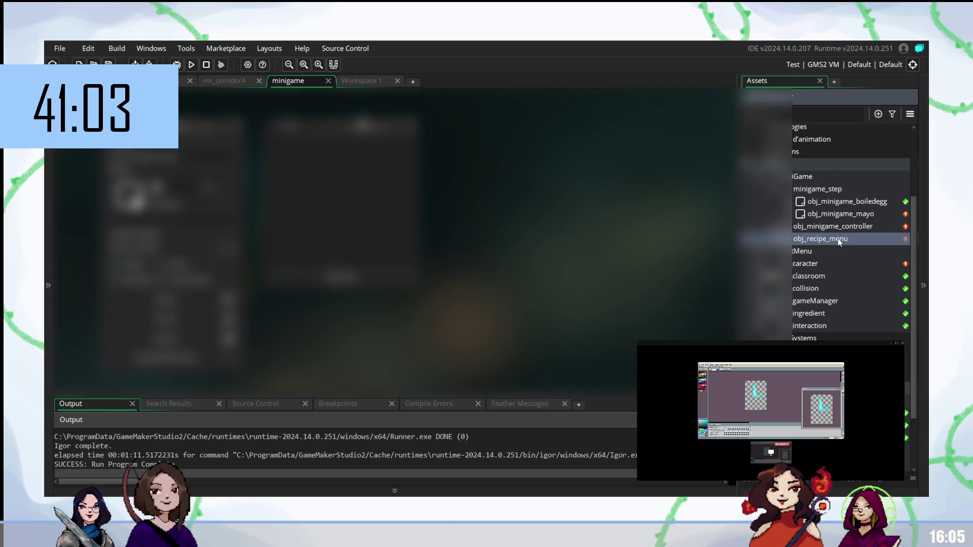
pyautogui.scroll(-2, 837, 238)
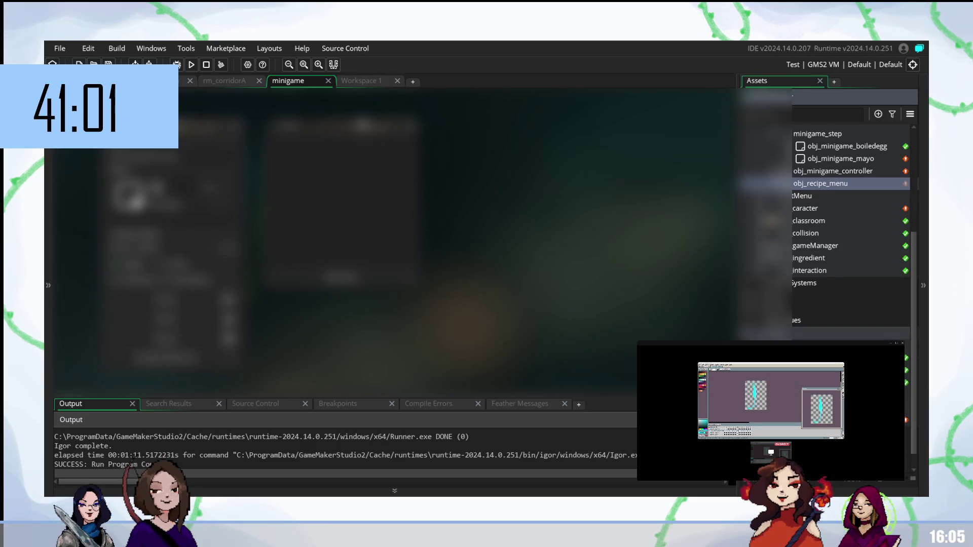
pyautogui.scroll(1, 851, 228)
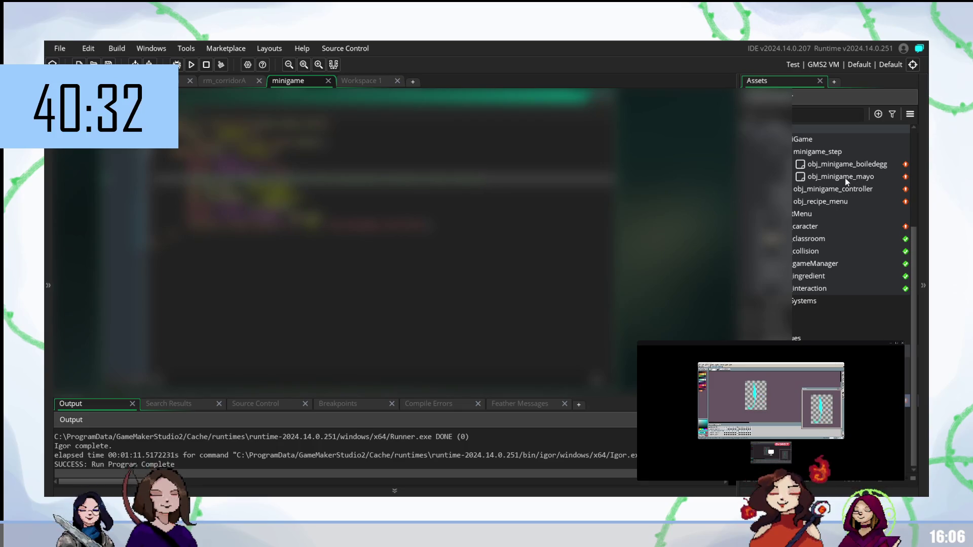
# Delete a character on the sprite code line, open obj_minigame_mayo, and switch to Workspace 1
pyautogui.click(334, 192)
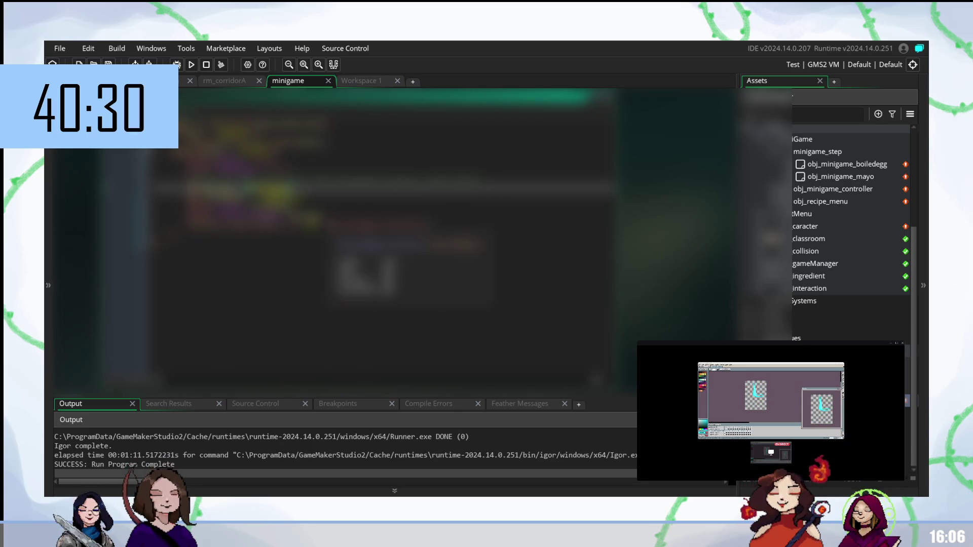
pyautogui.press('BackSpace')
pyautogui.press('BackSpace')
pyautogui.press('BackSpace')
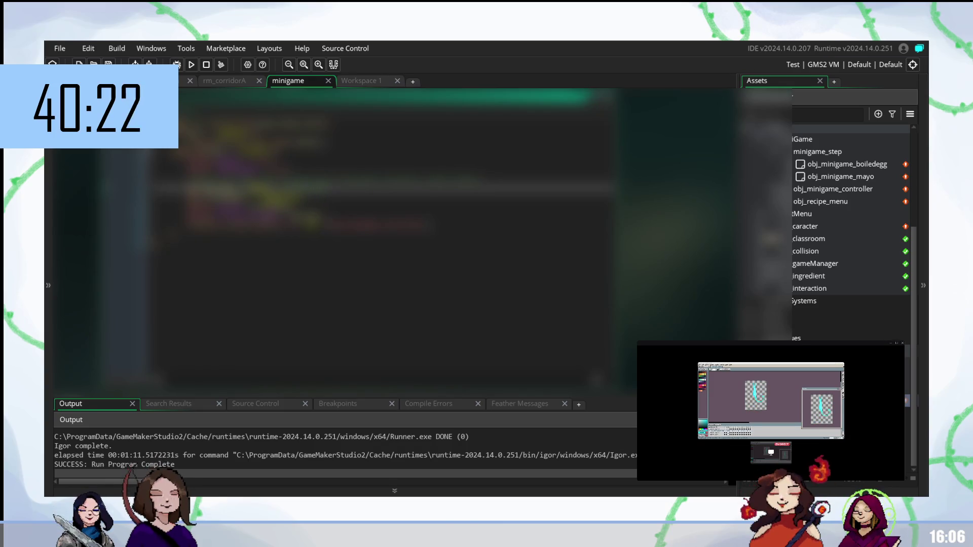
pyautogui.doubleClick(847, 175)
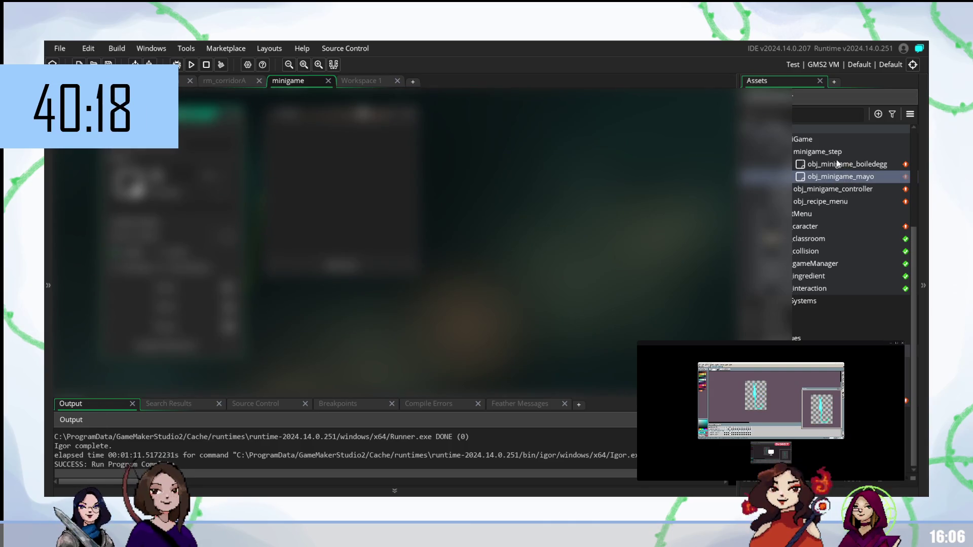
pyautogui.click(371, 82)
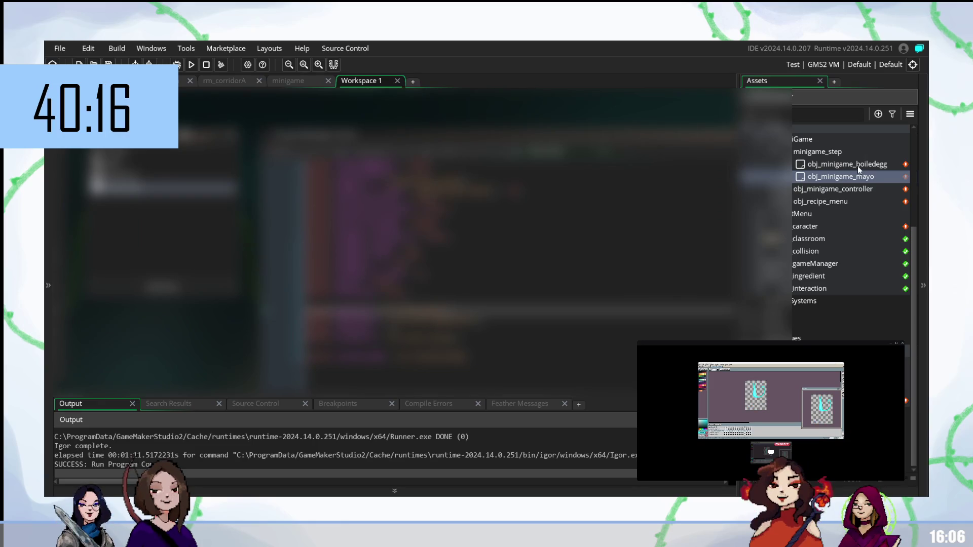
# Open obj_minigame_boiledegg's Draw event and scroll the Asset Browser down to the Sprites folder
pyautogui.doubleClick(858, 166)
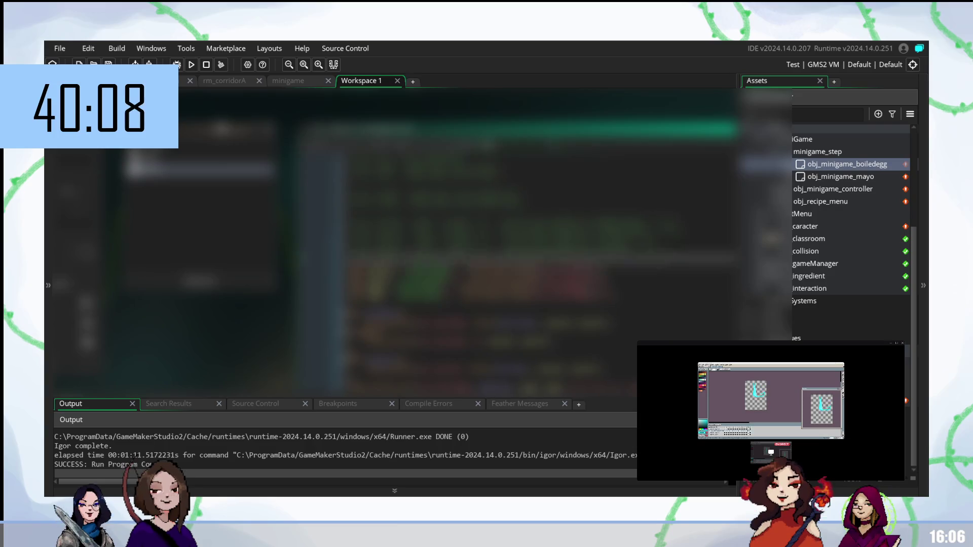
pyautogui.scroll(-5, 517, 228)
pyautogui.scroll(-1, 516, 228)
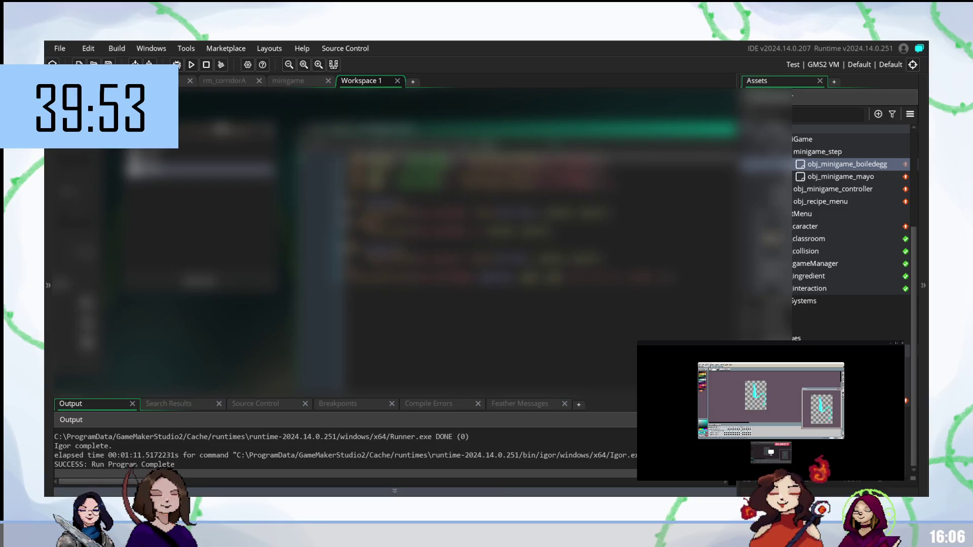
pyautogui.scroll(-2, 496, 233)
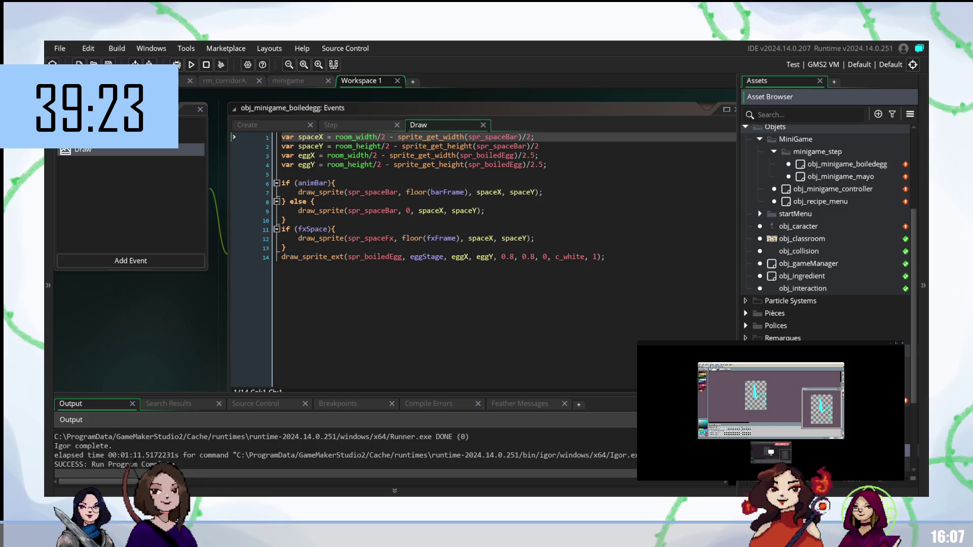
pyautogui.scroll(-4, 826, 233)
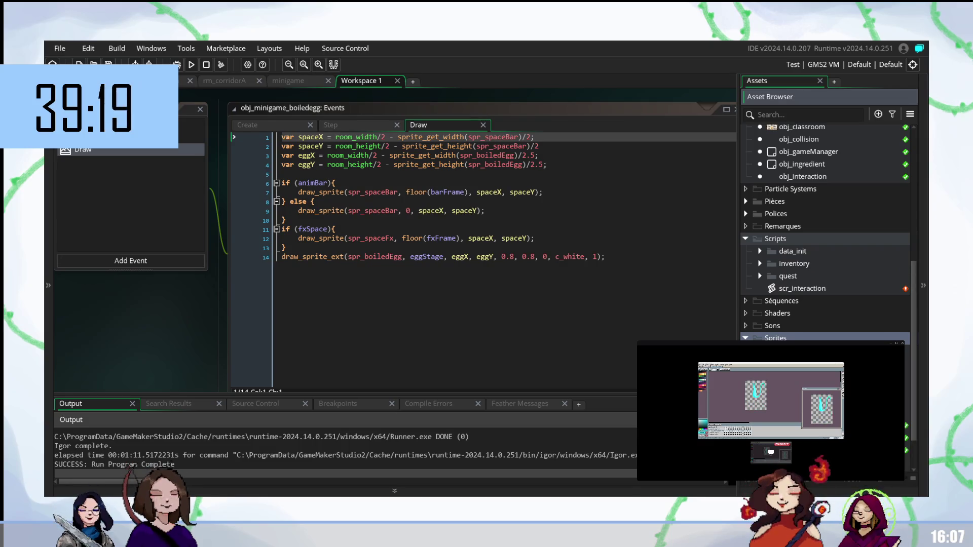
pyautogui.scroll(-2, 826, 233)
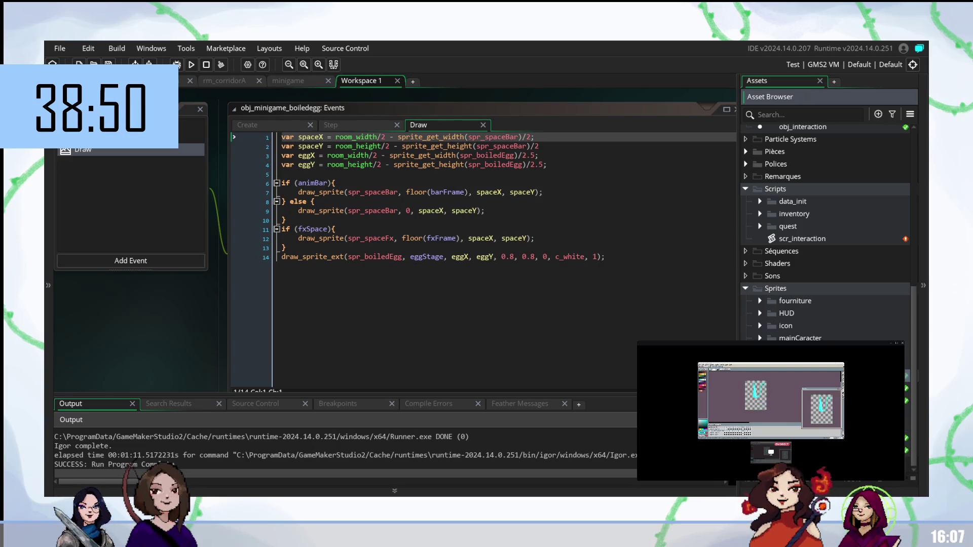
pyautogui.rightClick(803, 289)
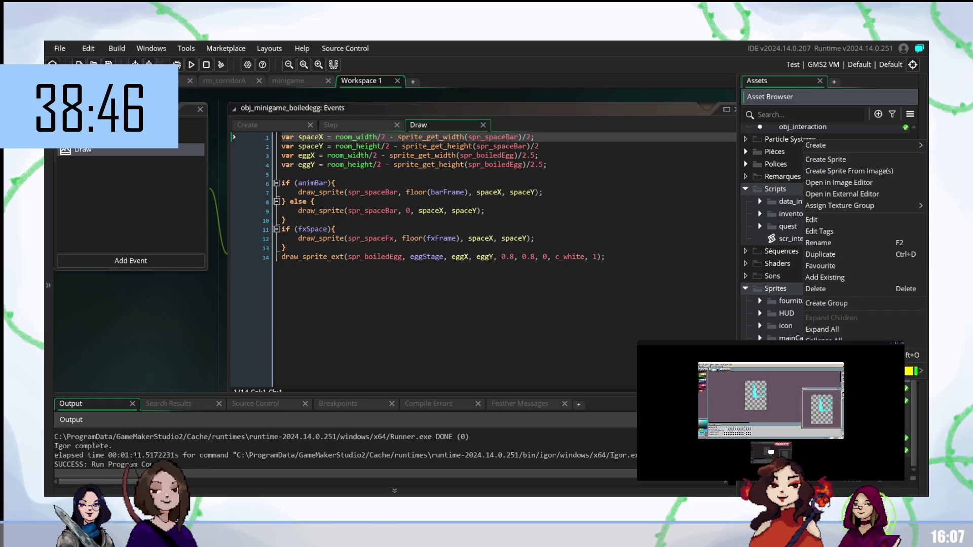
# Create a blank 64×64 sprite in the Sprites folder and start an image import
pyautogui.moveTo(848, 147)
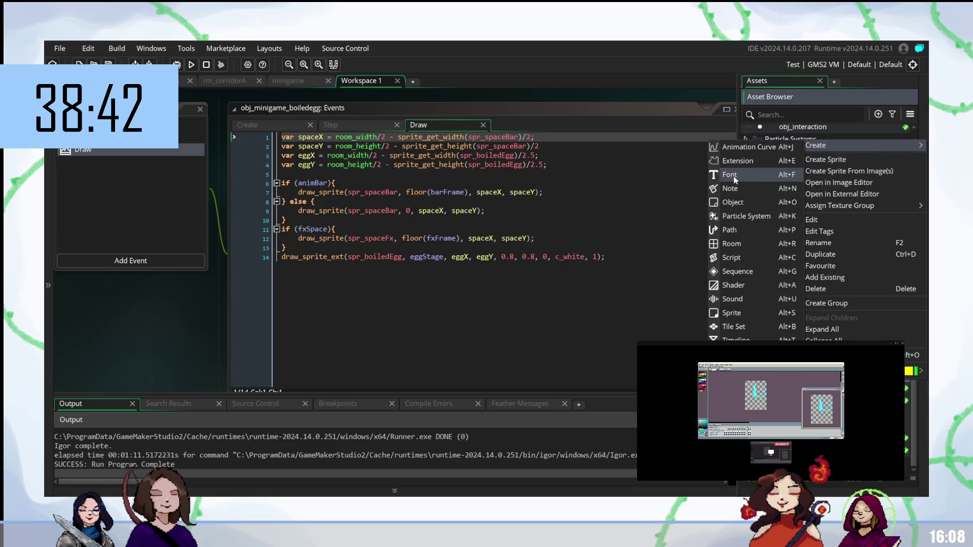
pyautogui.click(734, 310)
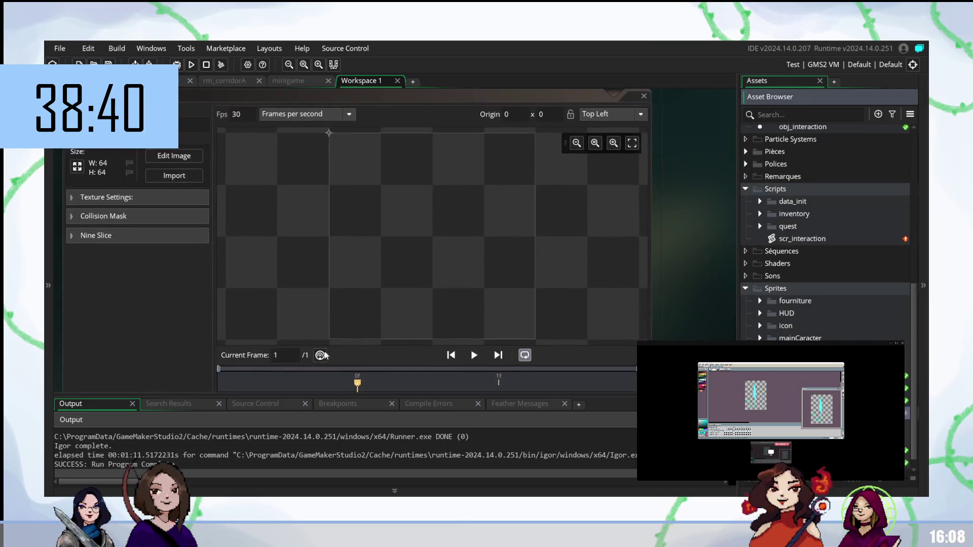
pyautogui.click(183, 175)
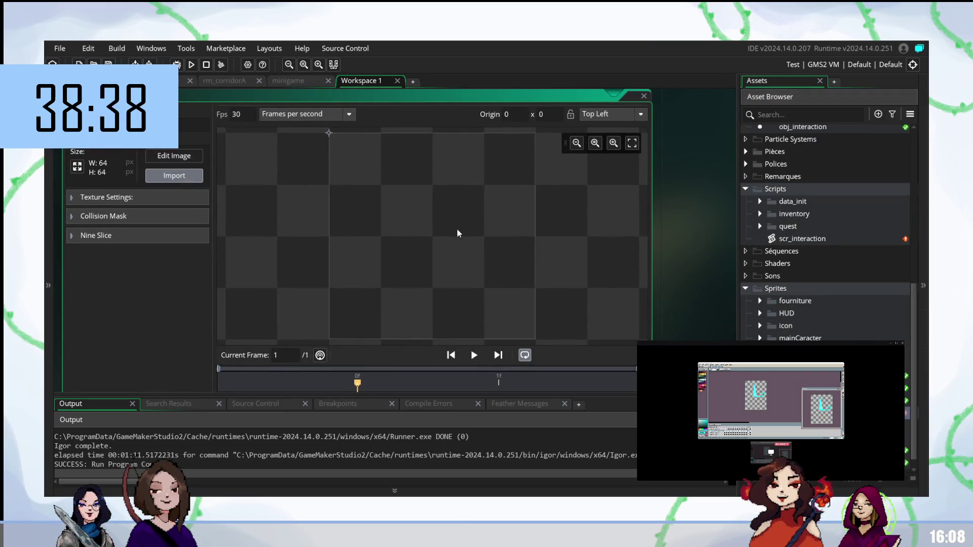
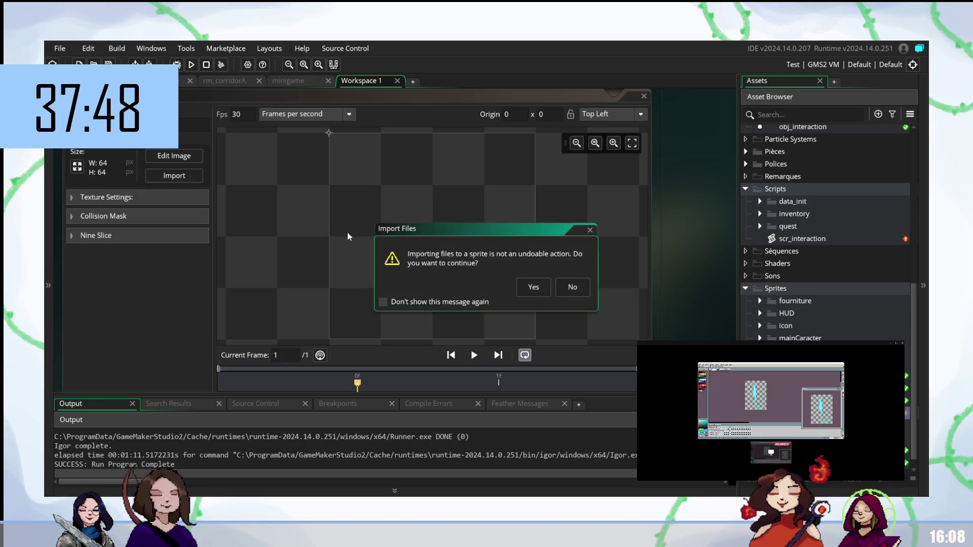
# Confirm importing the yellow pile image, making the sprite a 1280×720 single frame
pyautogui.click(524, 288)
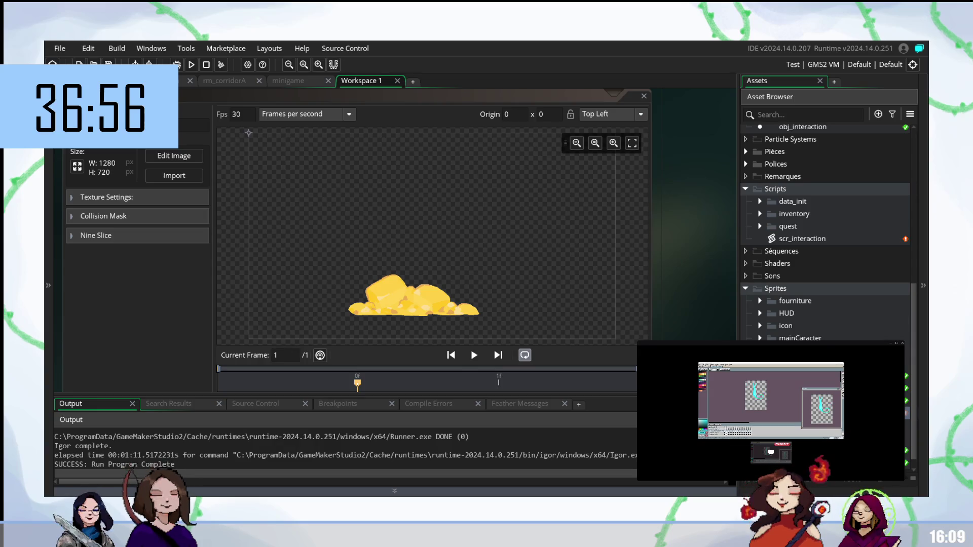
pyautogui.click(158, 176)
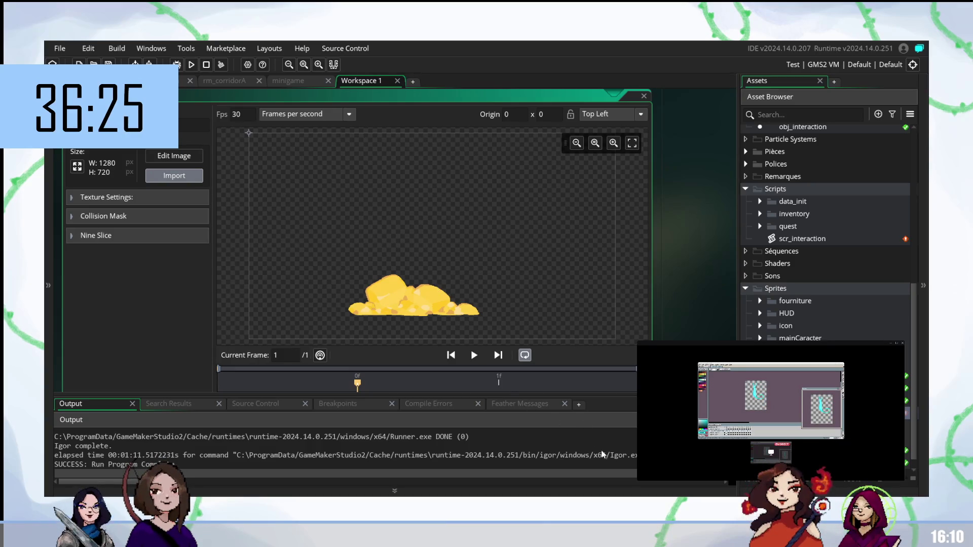
# Replace the sprite's gold pile image with the blue bowl image
pyautogui.click(527, 287)
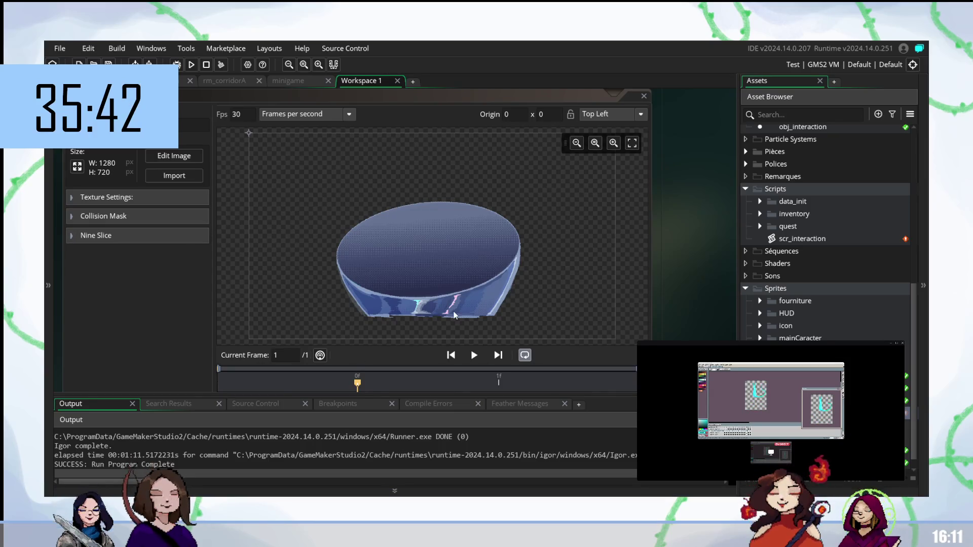
pyautogui.click(475, 236)
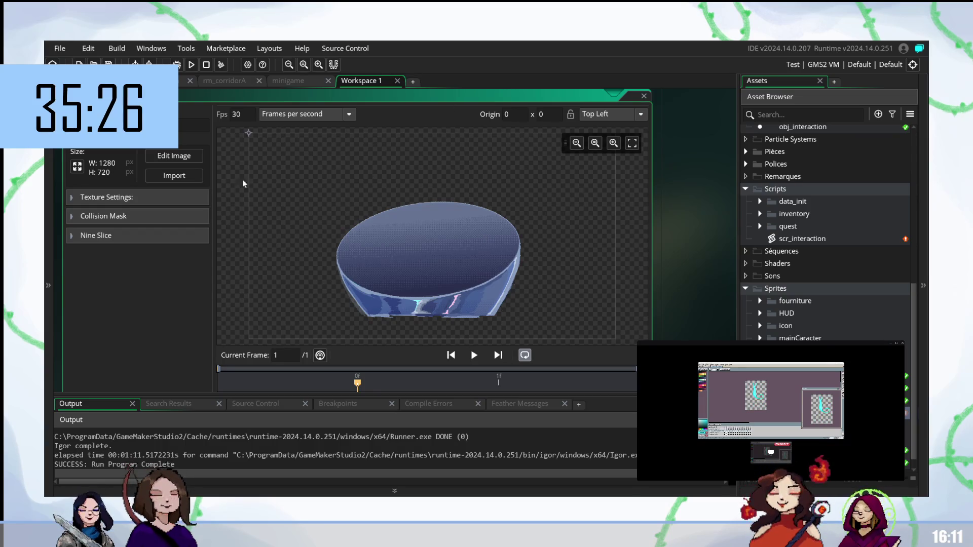
# Import three images as sprite frames, keeping the original image size
pyautogui.click(174, 175)
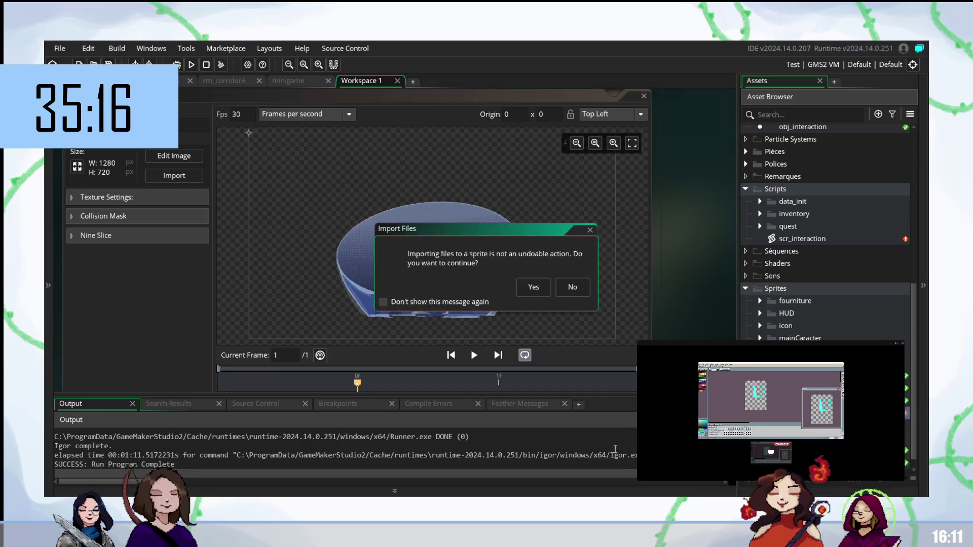
pyautogui.click(527, 287)
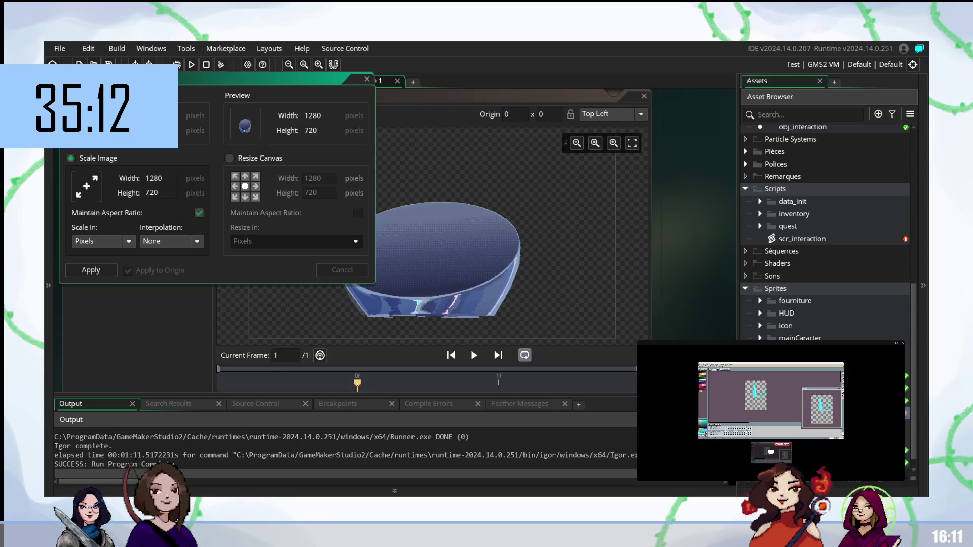
pyautogui.click(100, 272)
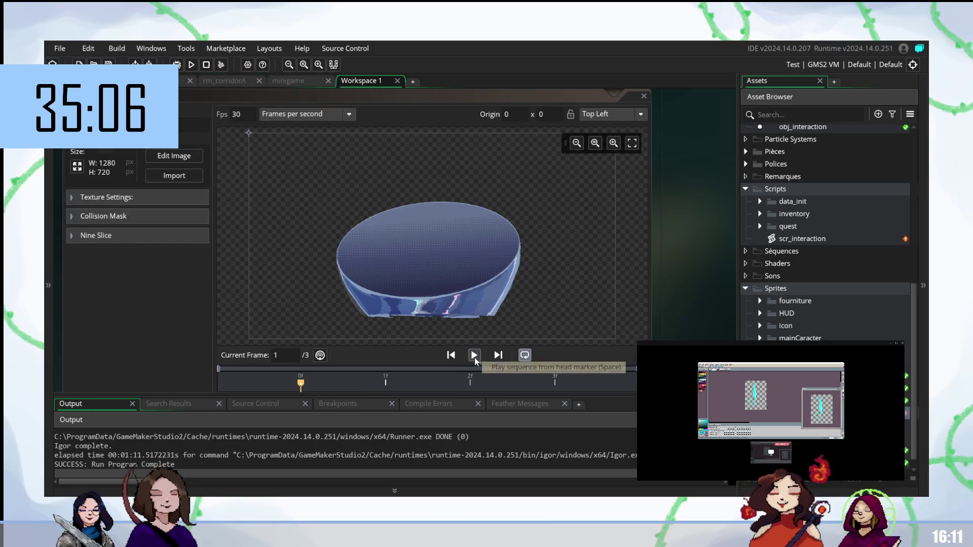
# Preview the frames, then reimport so only the blue bowl frame remains
pyautogui.click(475, 356)
pyautogui.click(474, 355)
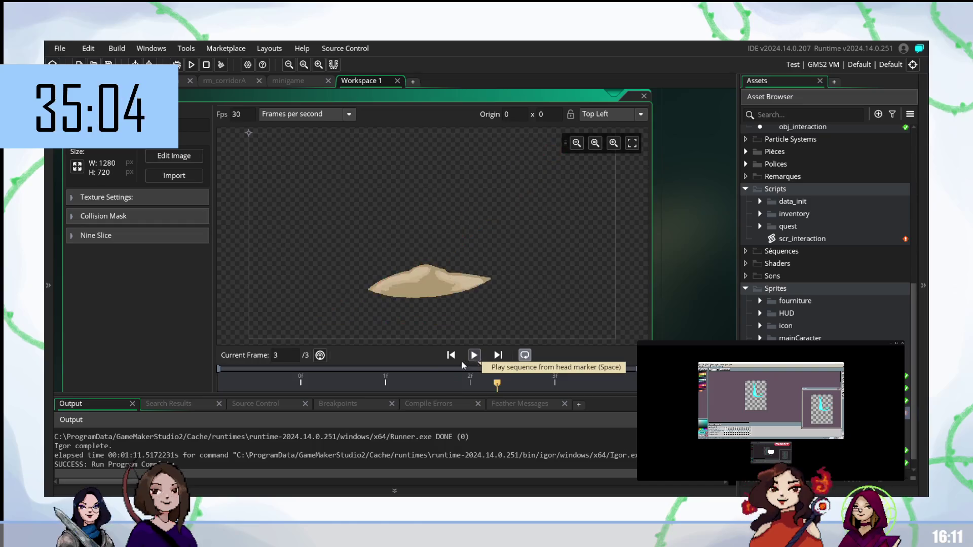
pyautogui.click(368, 387)
pyautogui.click(512, 391)
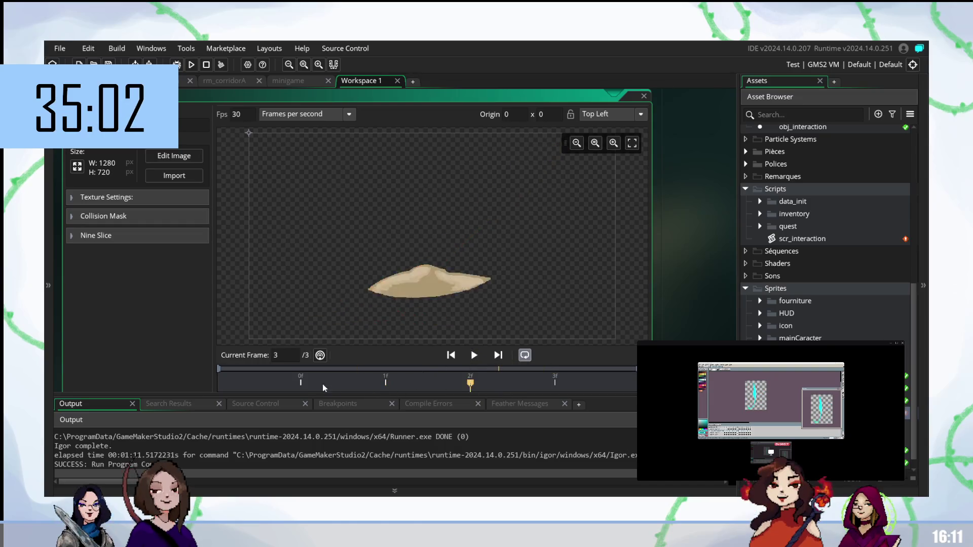
pyautogui.click(320, 384)
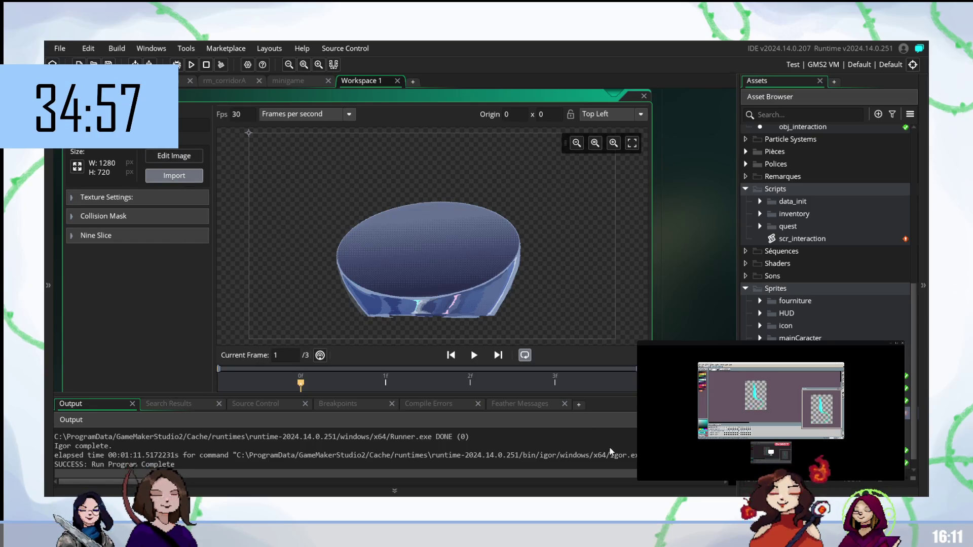
pyautogui.click(531, 285)
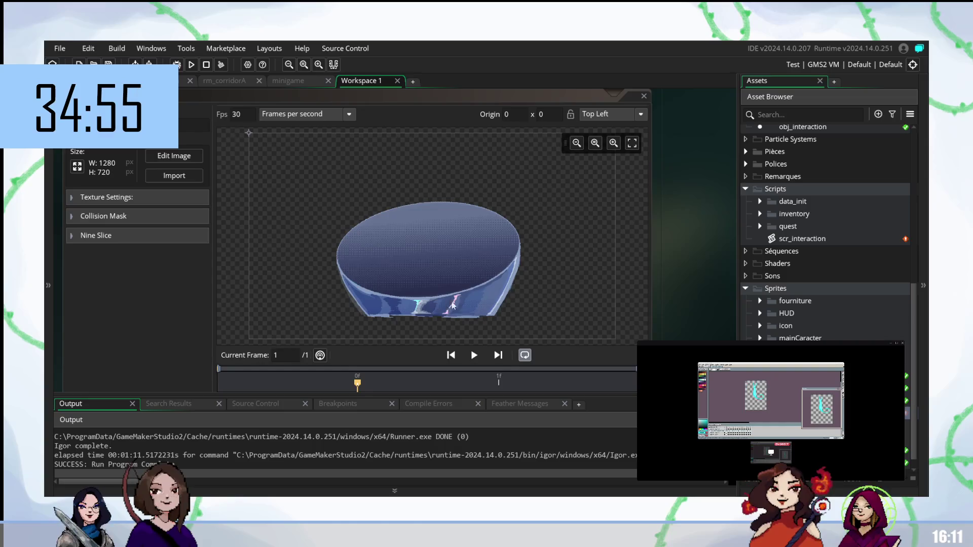
pyautogui.click(644, 96)
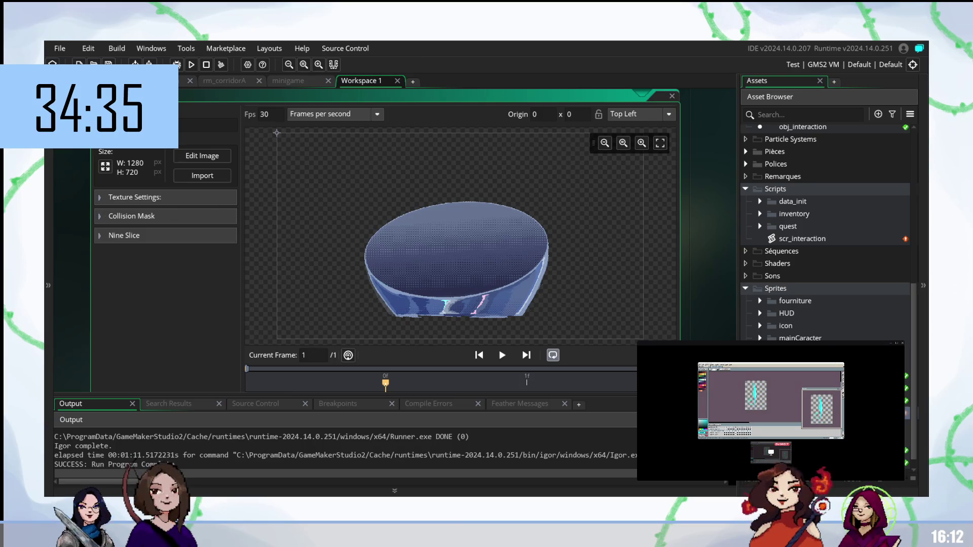
# Close the sprite editor, cancelling an attempted asset deletion
pyautogui.click(673, 95)
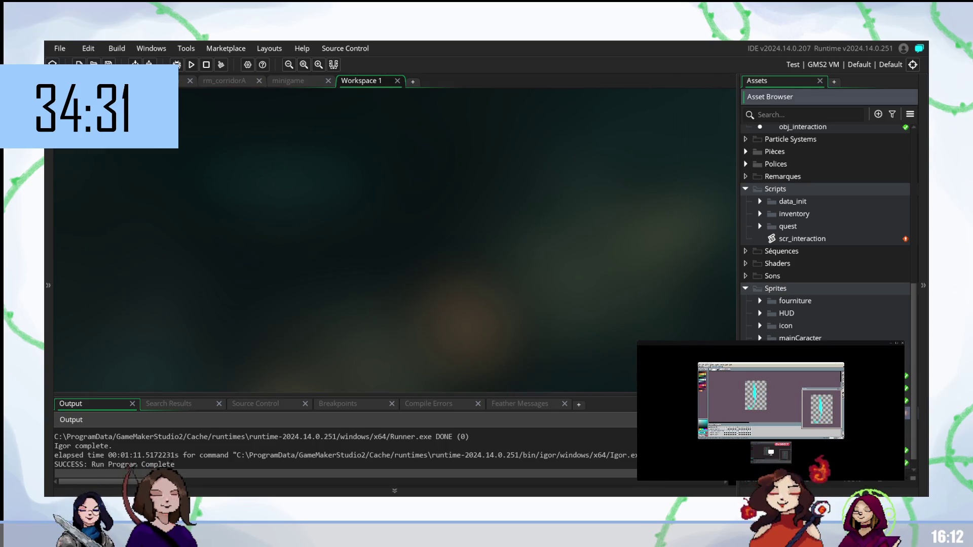
pyautogui.press('Delete')
pyautogui.press('Escape')
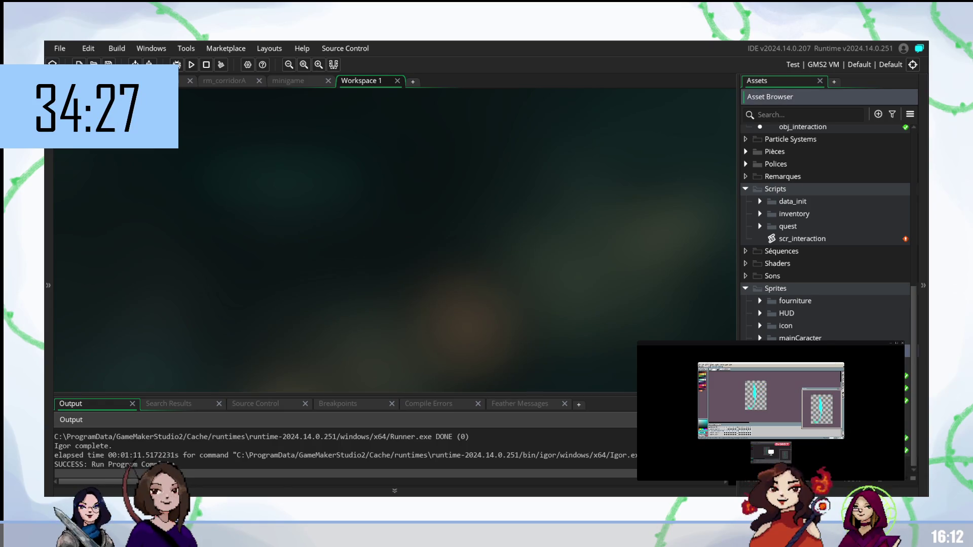
# Create a new sprite with the blue bowl image, then another empty 64×64 sprite
pyautogui.rightClick(740, 162)
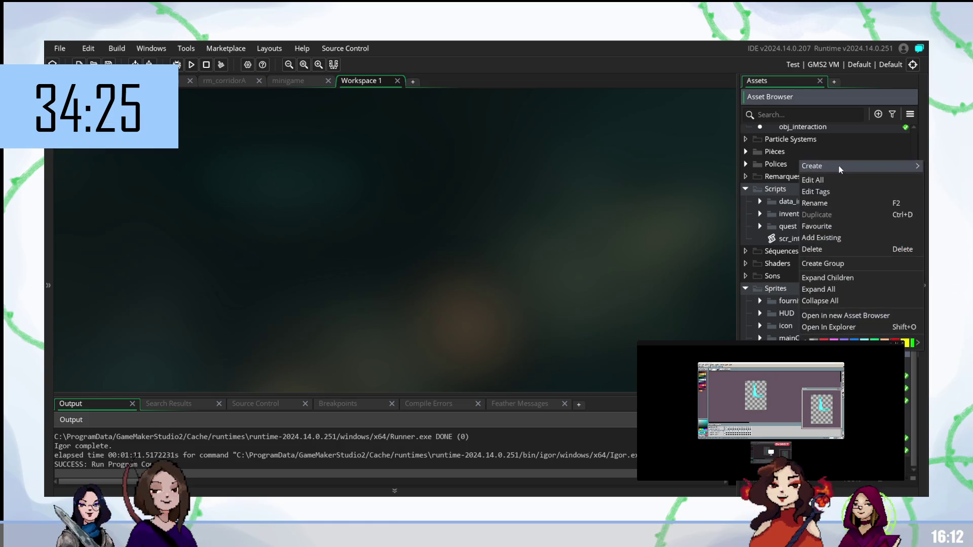
pyautogui.moveTo(812, 167)
pyautogui.click(727, 333)
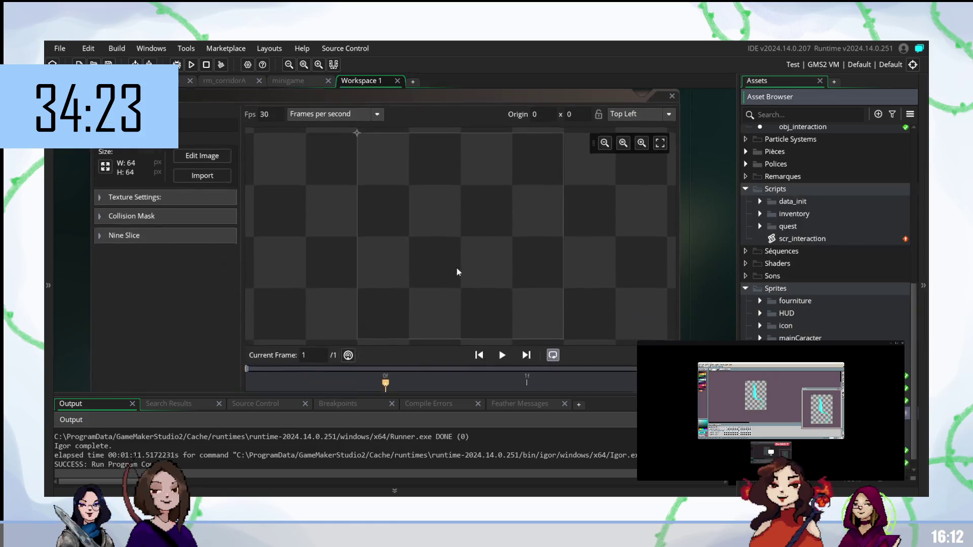
pyautogui.click(200, 177)
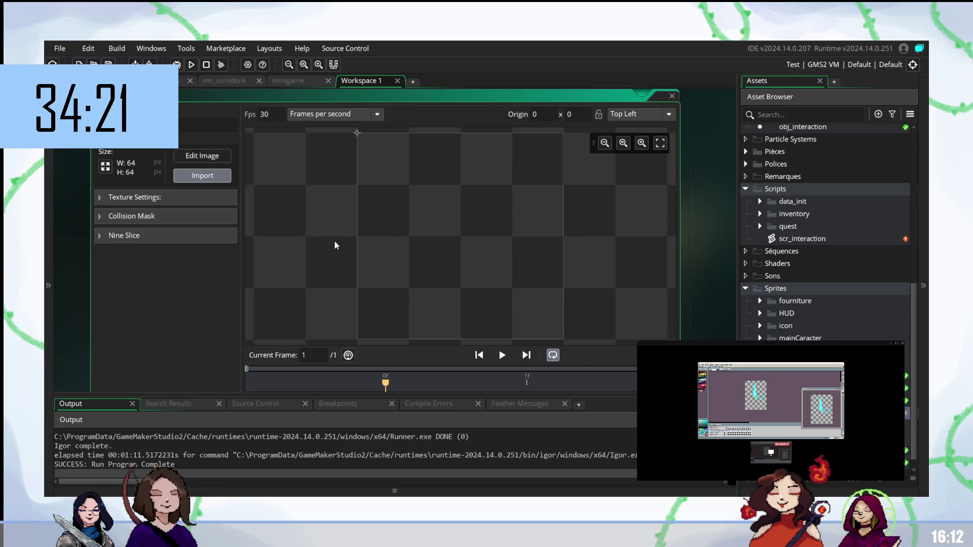
pyautogui.click(535, 288)
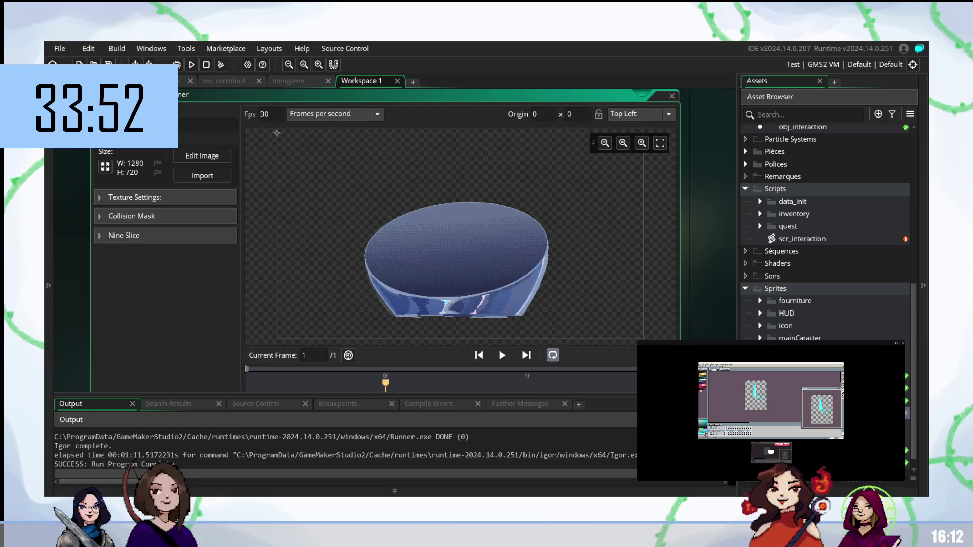
pyautogui.click(707, 339)
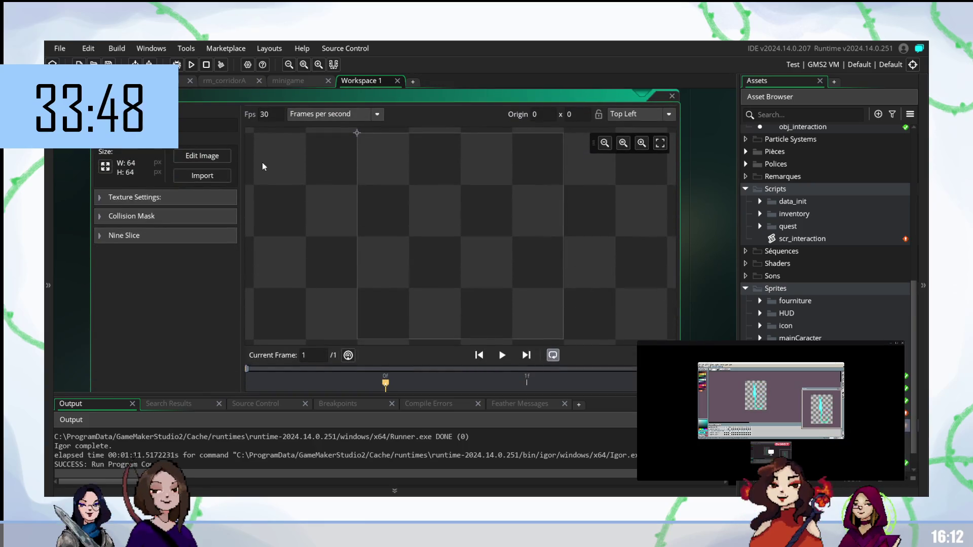
# Import the red stick image as a 254×520 sprite, then create a new sprite with Alt+S
pyautogui.click(208, 177)
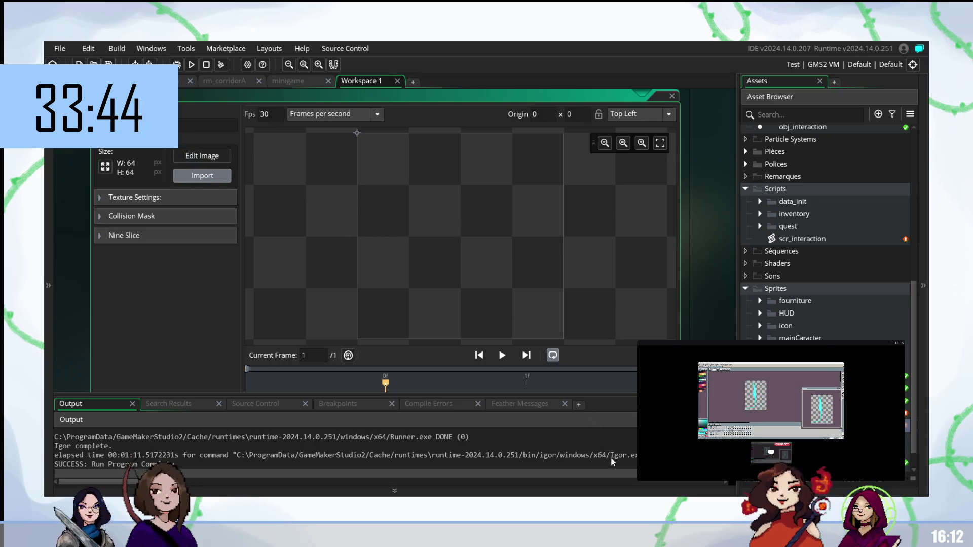
pyautogui.click(218, 177)
pyautogui.click(533, 286)
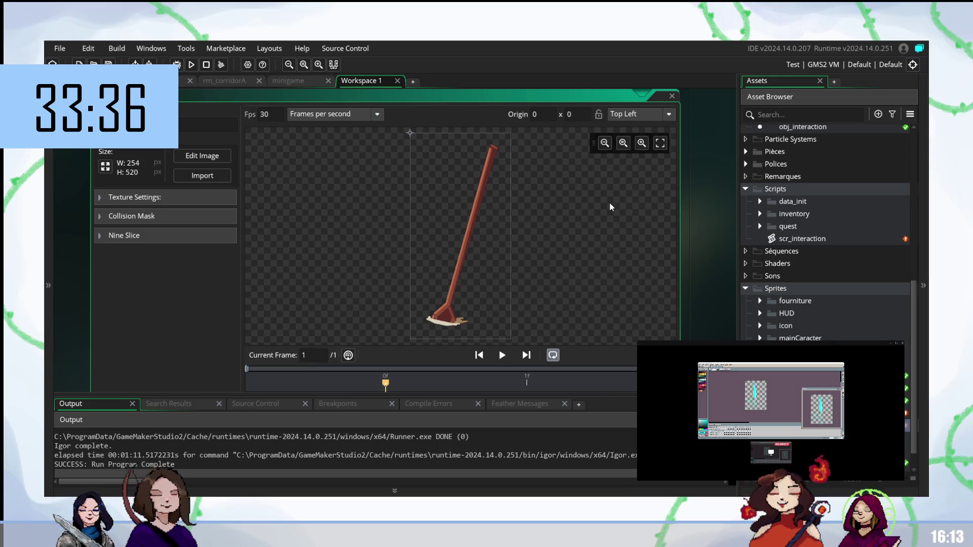
pyautogui.click(687, 226)
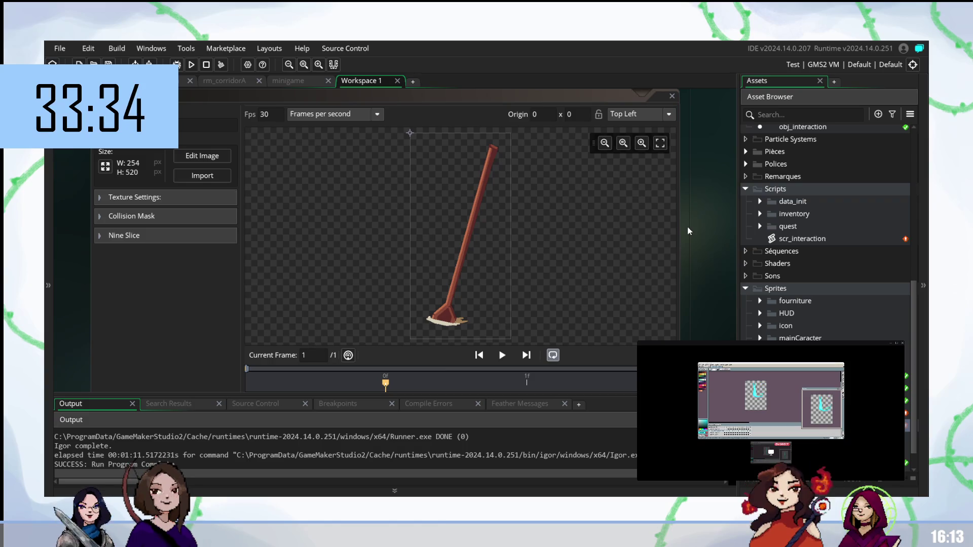
pyautogui.hotkey('alt', 's')
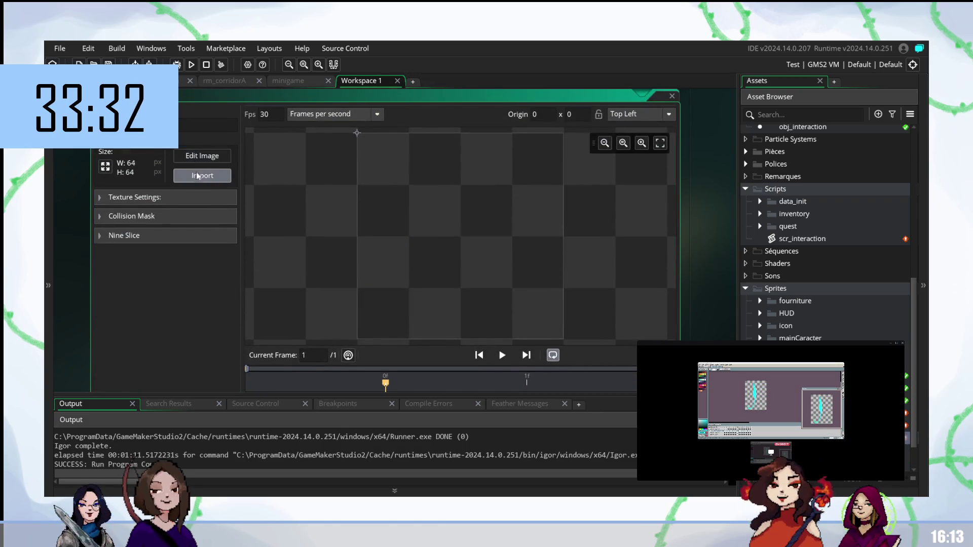
pyautogui.click(202, 176)
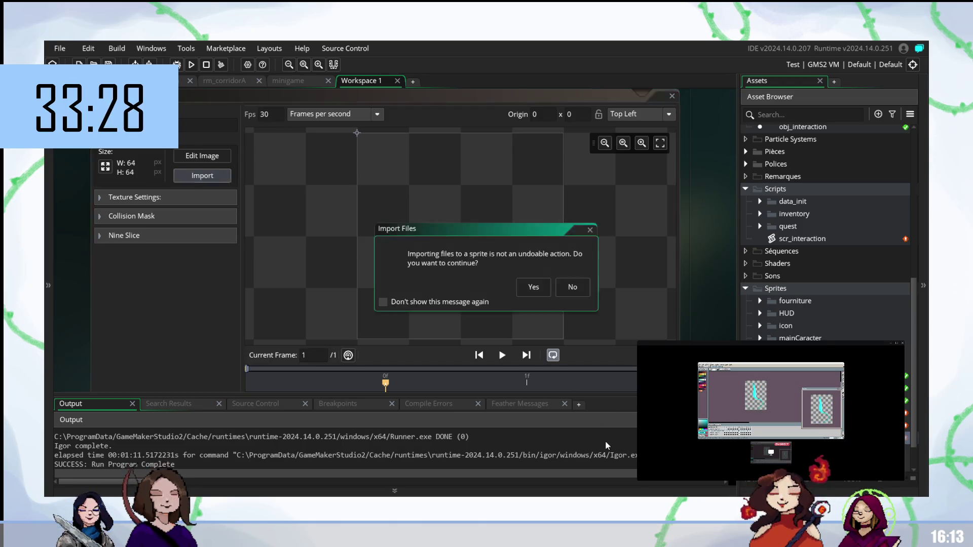
pyautogui.click(529, 293)
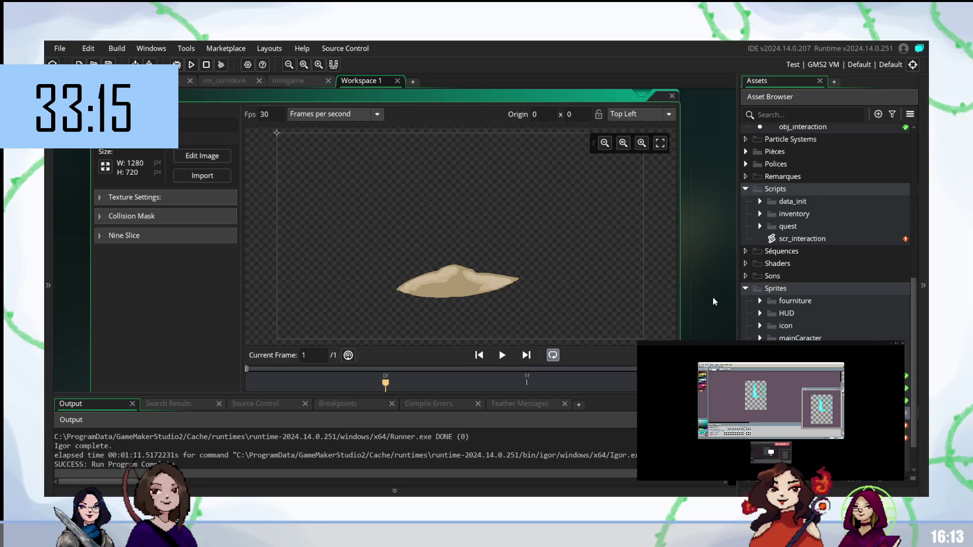
pyautogui.scroll(-2, 713, 297)
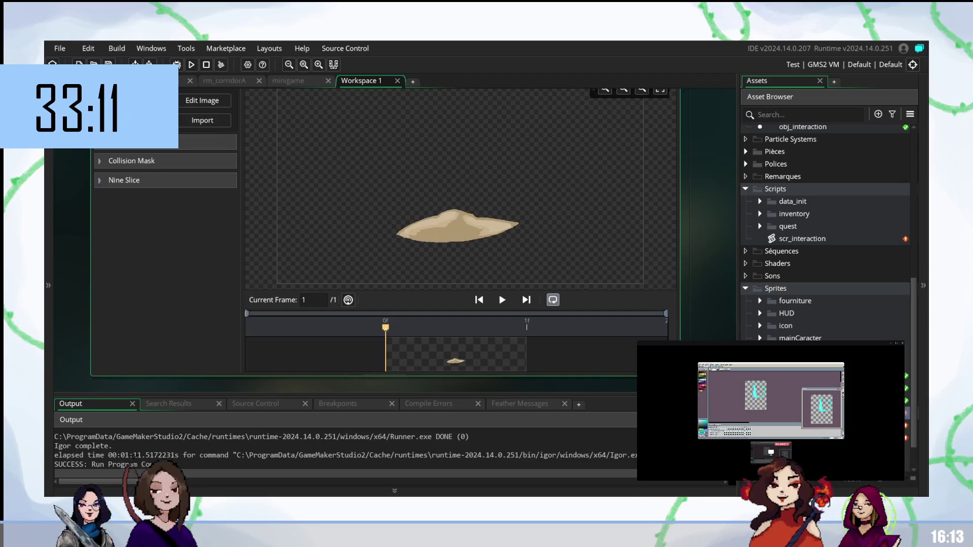
pyautogui.rightClick(775, 289)
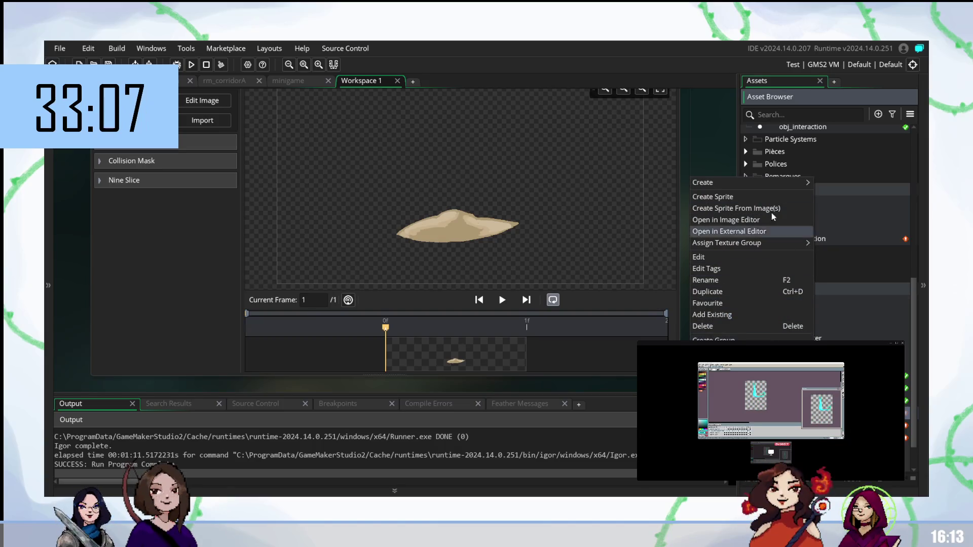
# Create a group named boiledegg under the miniGame sprites folder and expand it
pyautogui.moveTo(769, 181)
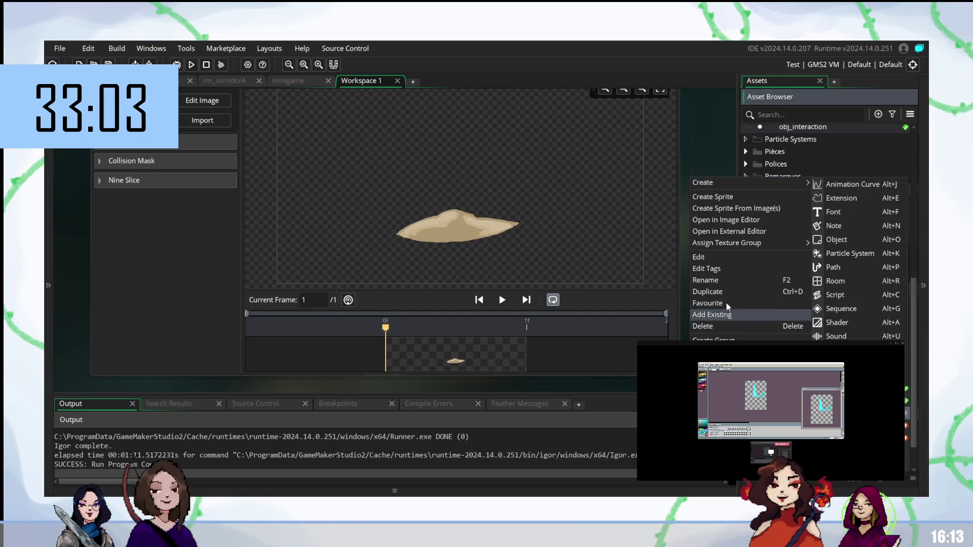
pyautogui.press('Escape')
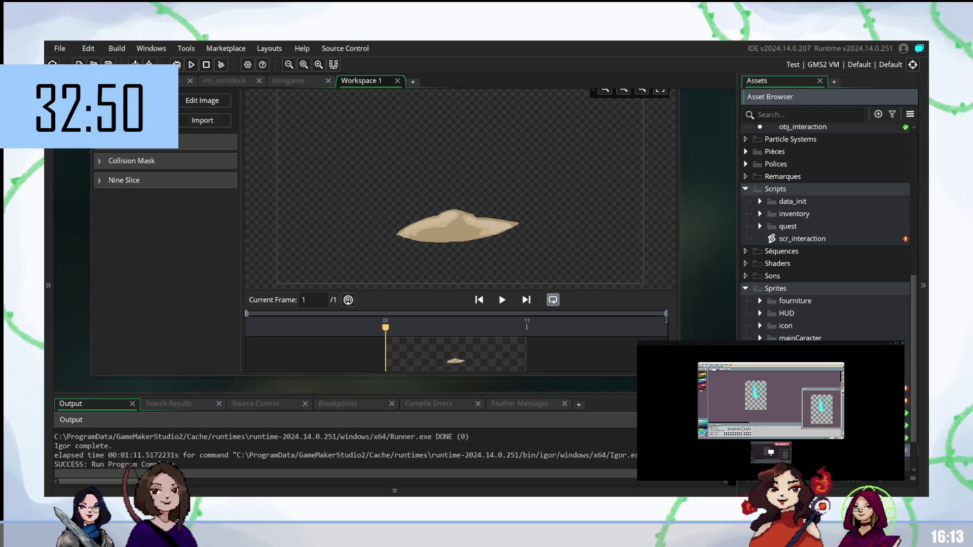
pyautogui.scroll(-1, 826, 233)
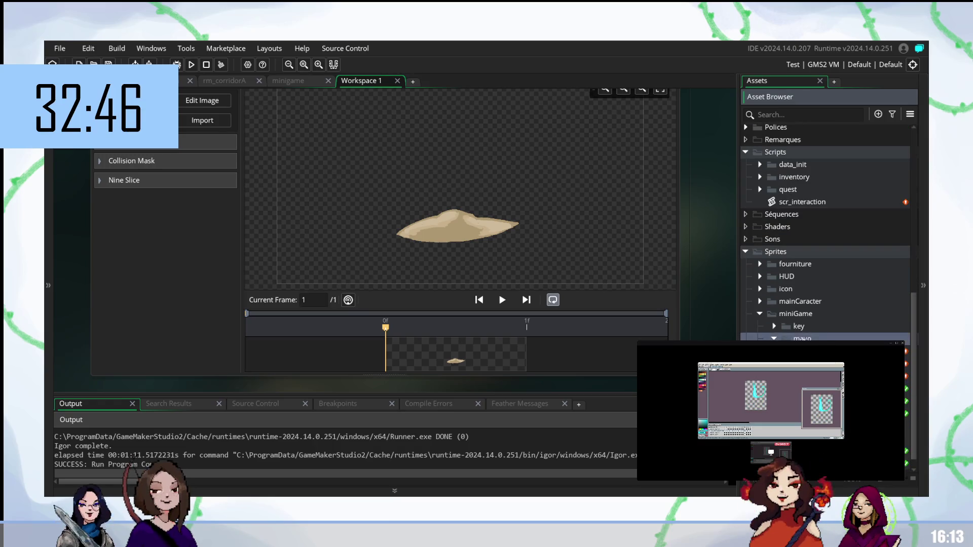
pyautogui.rightClick(803, 338)
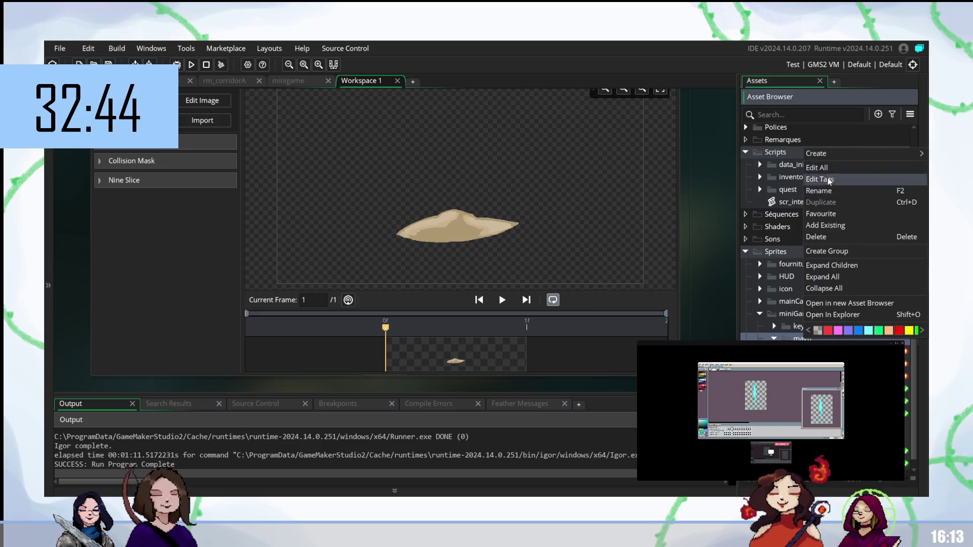
pyautogui.click(801, 317)
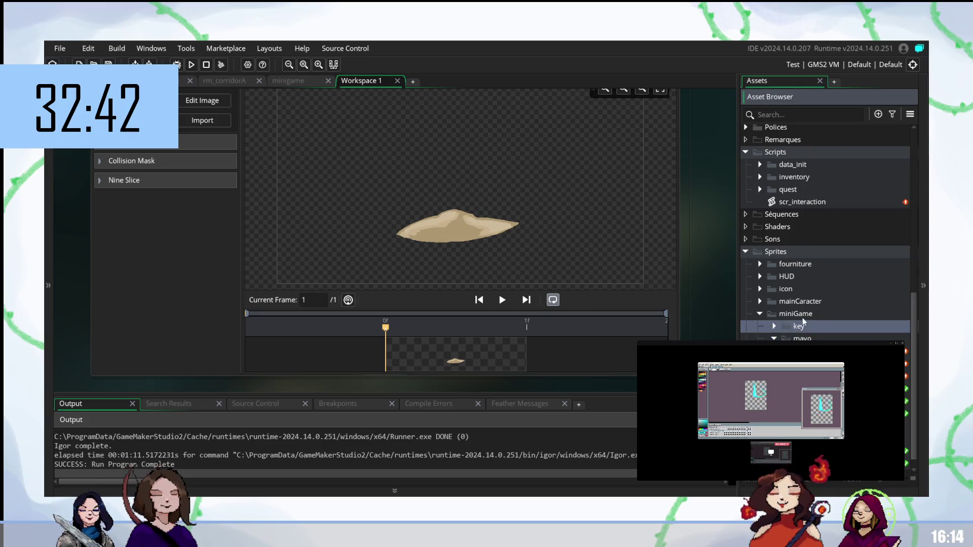
pyautogui.rightClick(803, 317)
pyautogui.click(830, 230)
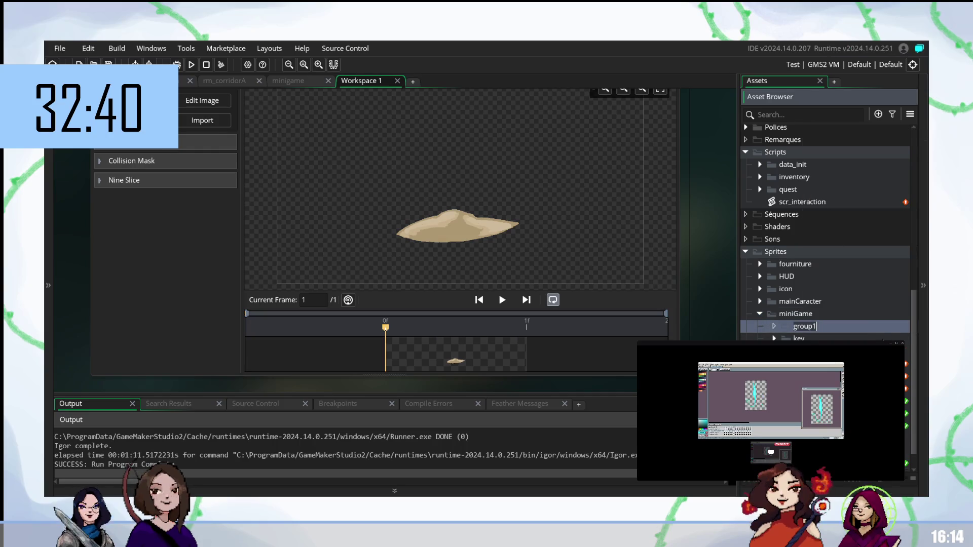
pyautogui.write('boiledegg')
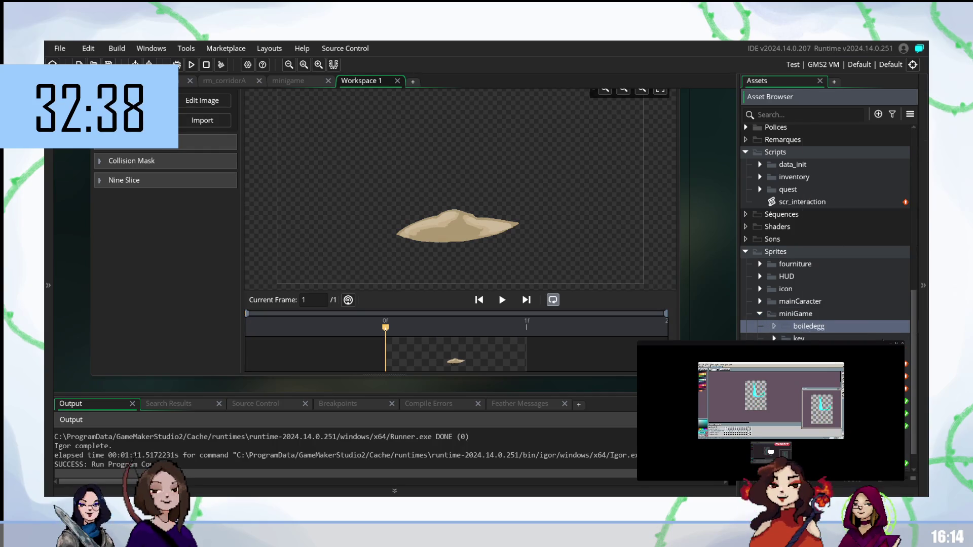
pyautogui.press('Return')
pyautogui.click(773, 327)
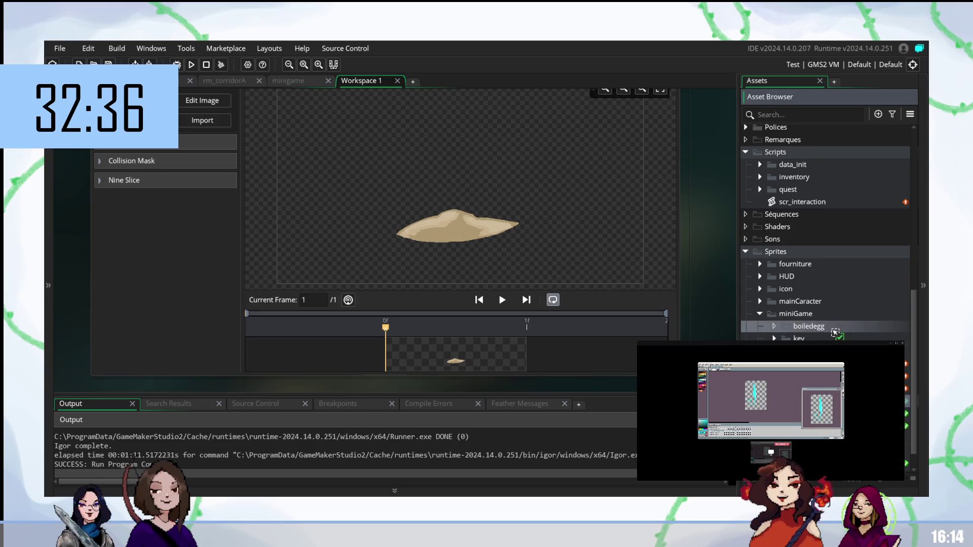
# Collapse the boiledegg group and switch to the minigame workspace showing obj_minigame_mayo
pyautogui.click(773, 326)
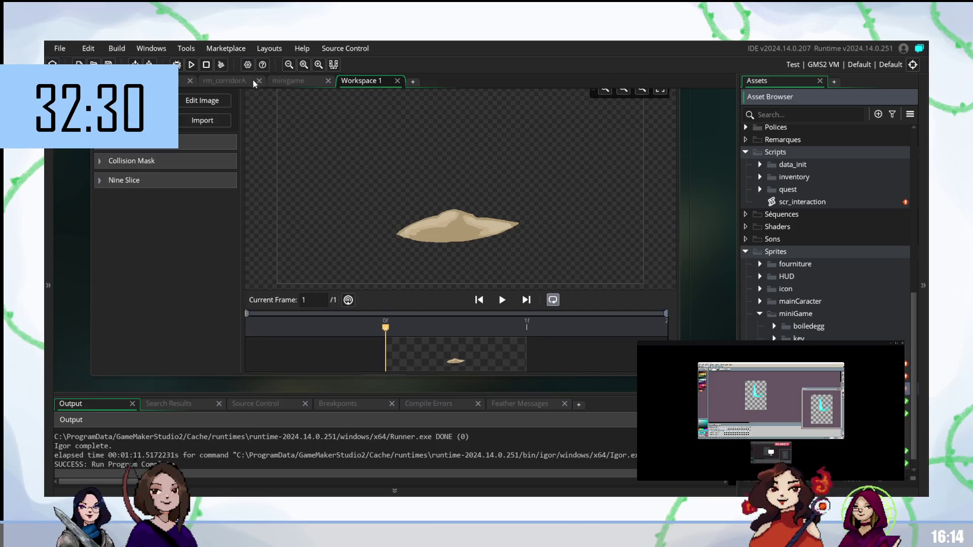
pyautogui.rightClick(707, 159)
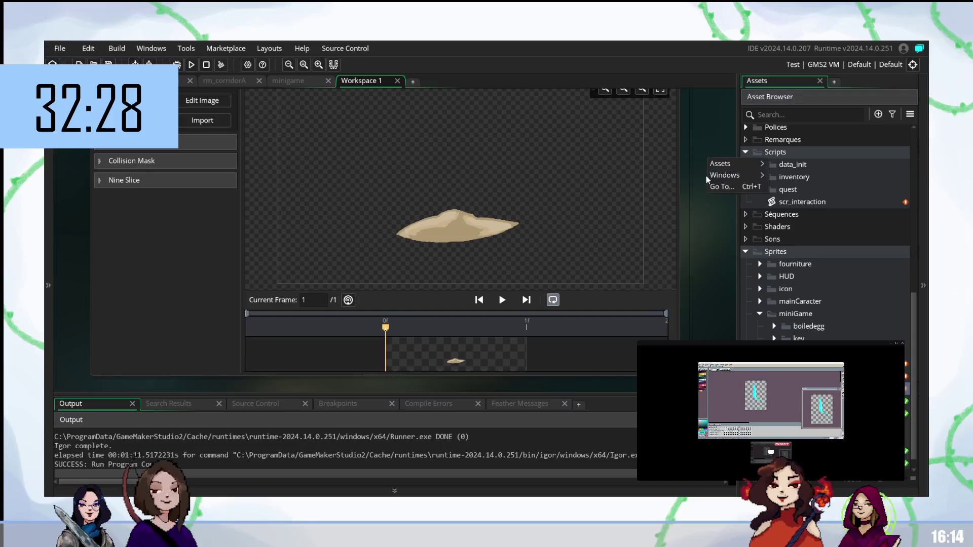
pyautogui.moveTo(736, 179)
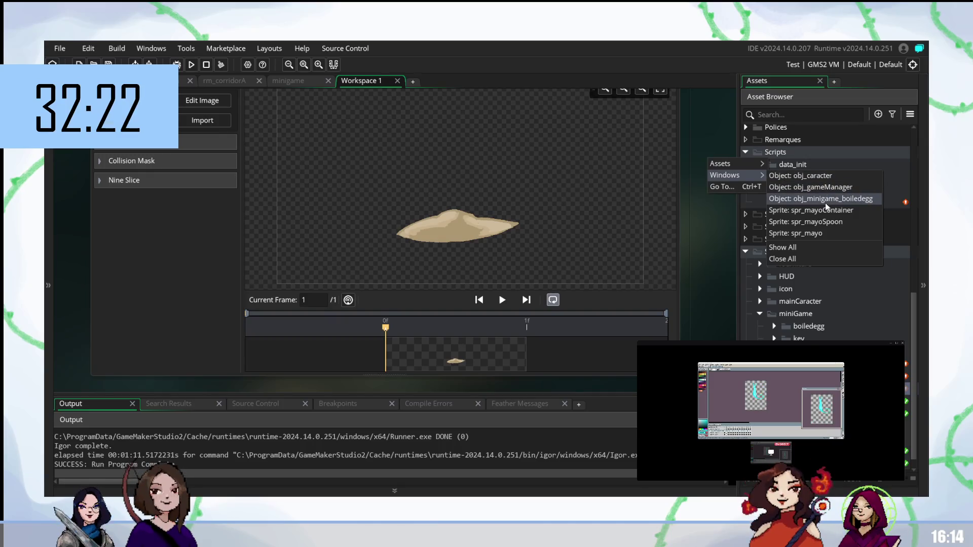
pyautogui.click(297, 84)
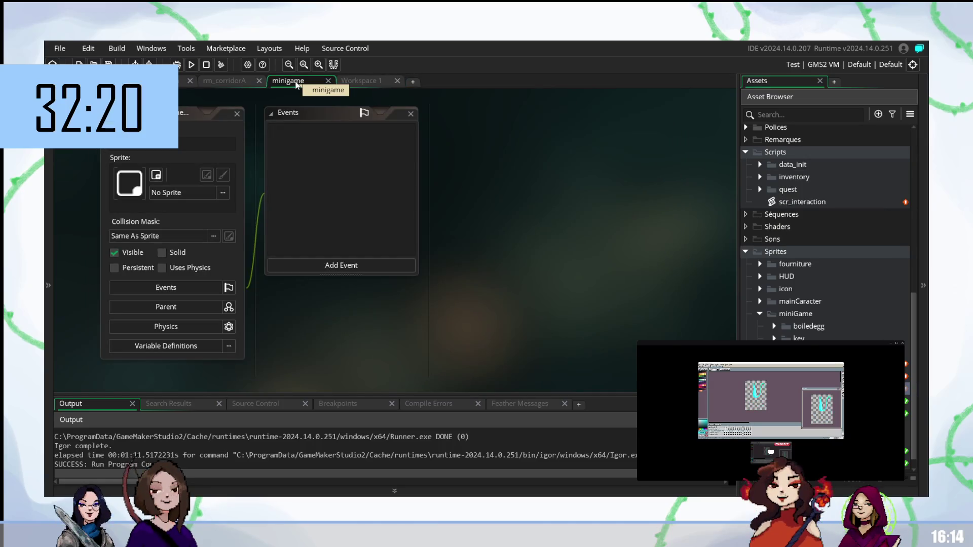
# Open obj_minigame_boiledegg's editor in Workspace 1, then return to obj_minigame_mayo
pyautogui.click(360, 81)
pyautogui.rightClick(708, 203)
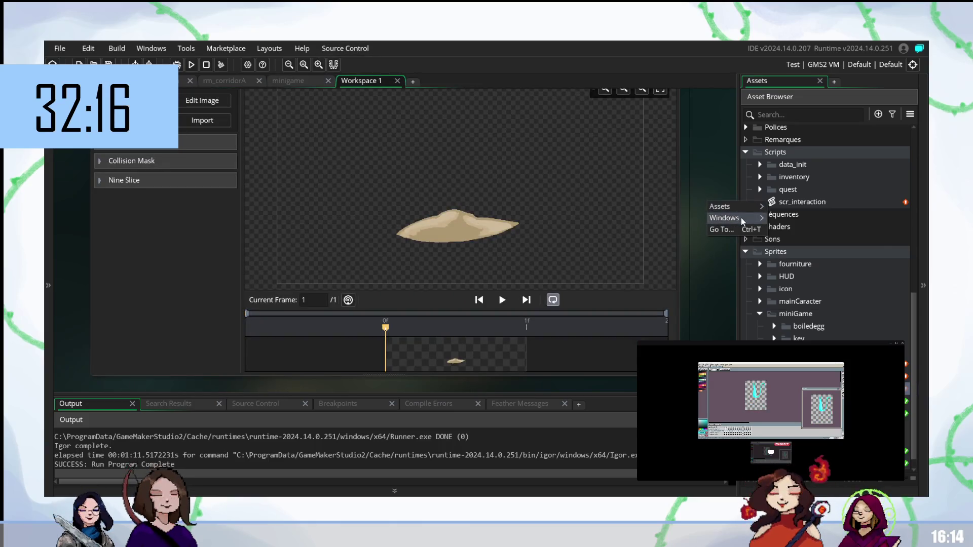
pyautogui.moveTo(740, 217)
pyautogui.click(849, 244)
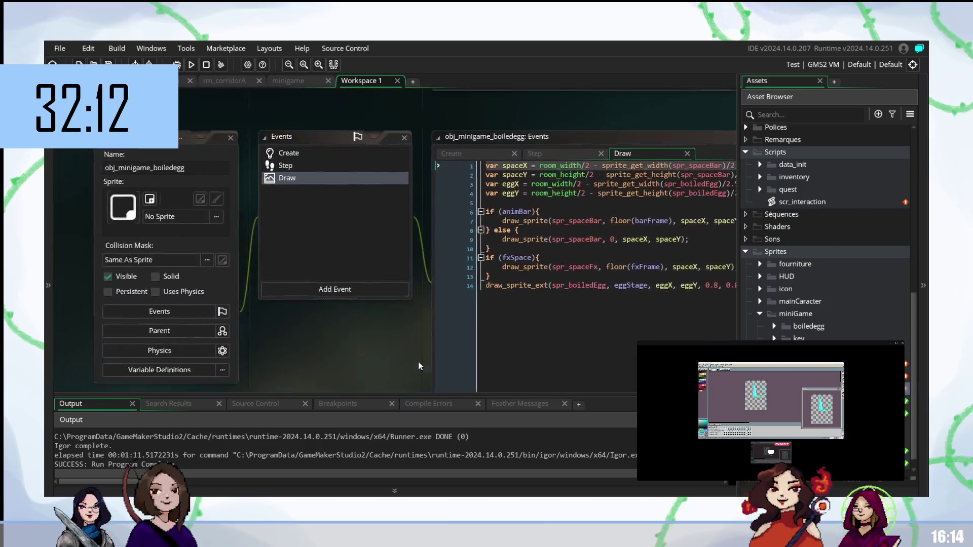
pyautogui.click(301, 83)
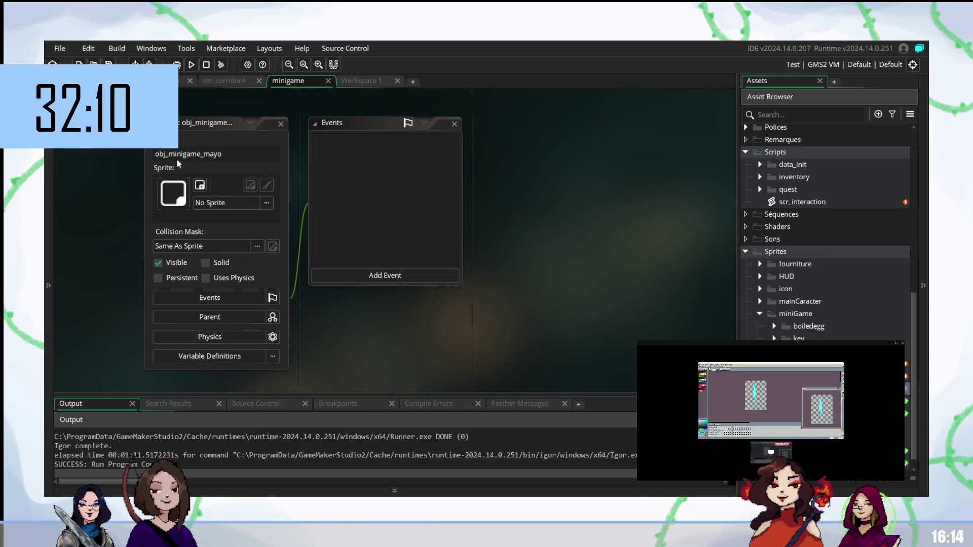
pyautogui.click(355, 83)
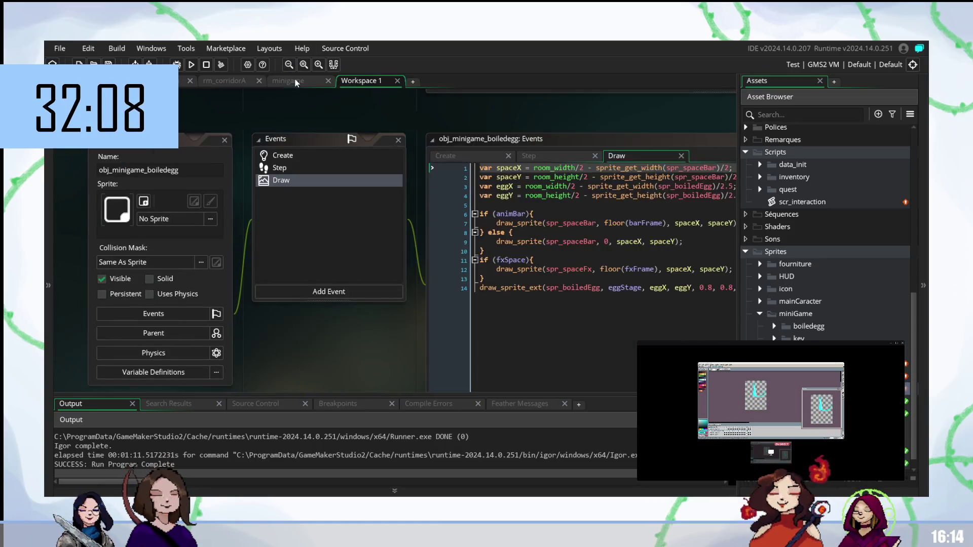
pyautogui.click(304, 83)
# Add Create, Step and Draw events to obj_minigame_mayo, then view obj_minigame_boiledegg's Create code
pyautogui.click(392, 279)
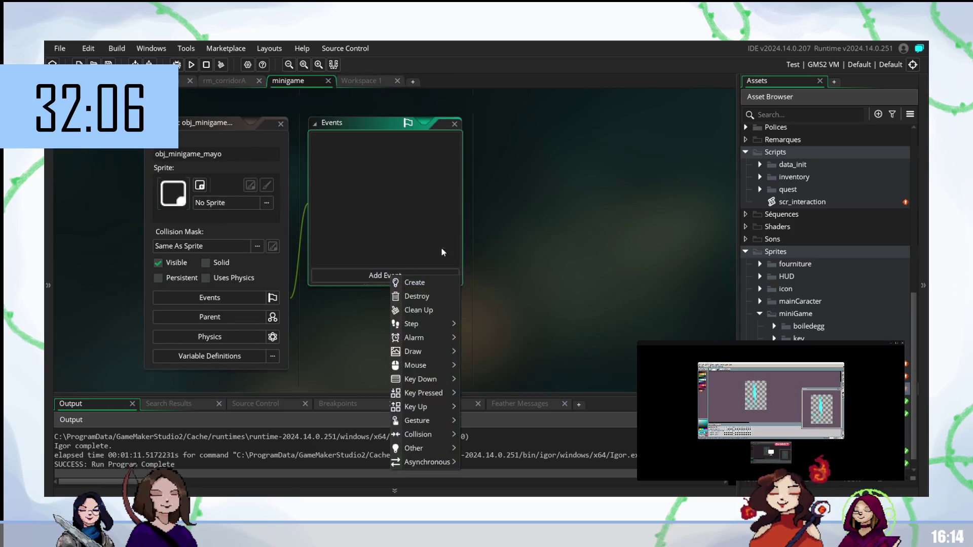
pyautogui.click(408, 283)
pyautogui.click(370, 275)
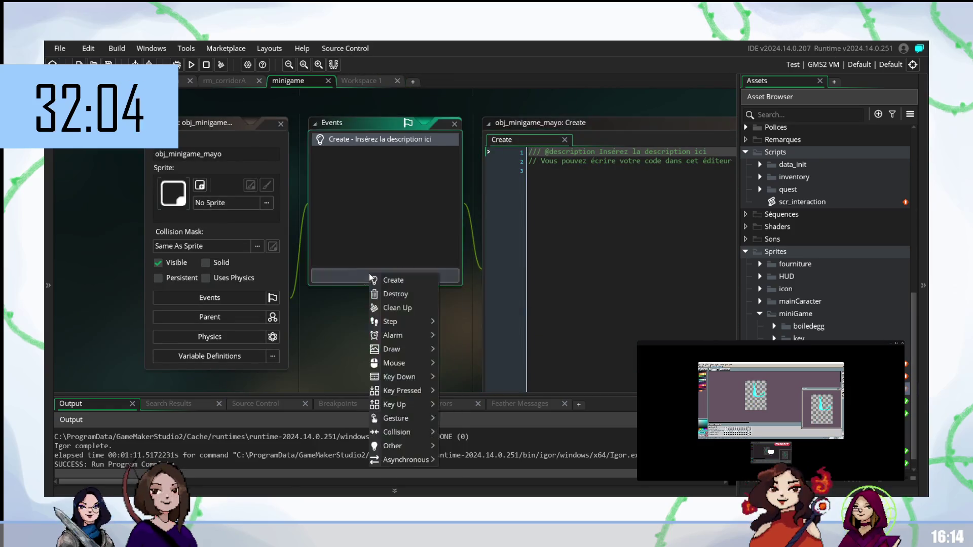
pyautogui.moveTo(420, 322)
pyautogui.click(456, 322)
pyautogui.click(386, 277)
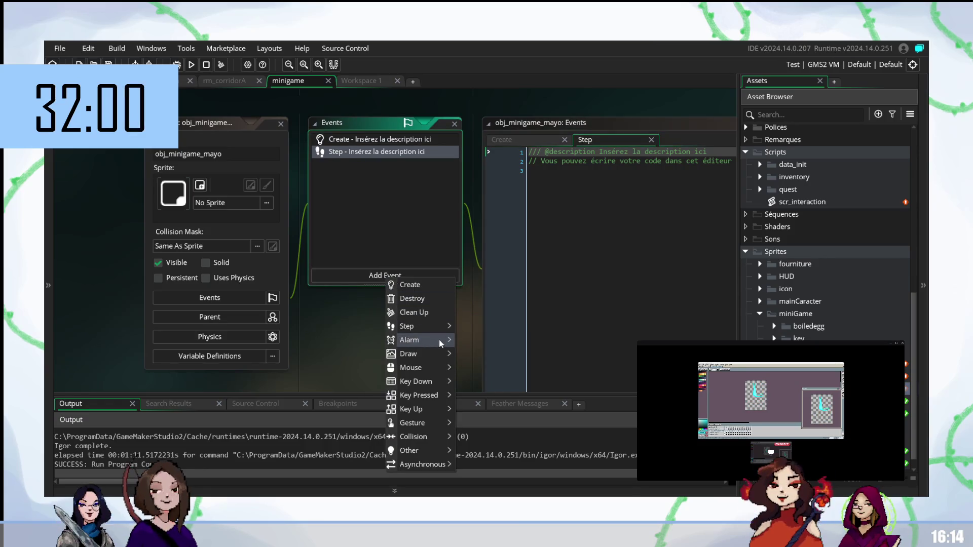
pyautogui.click(467, 351)
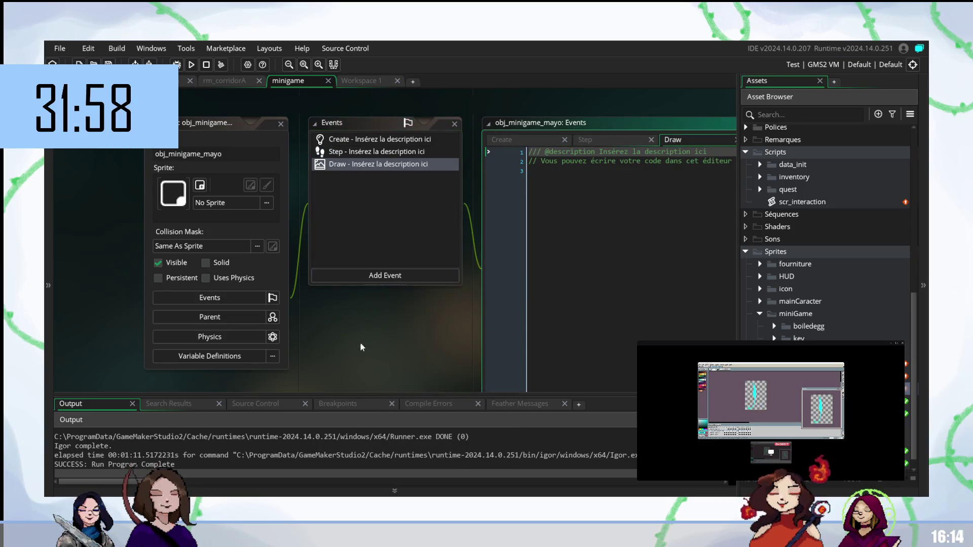
pyautogui.click(364, 80)
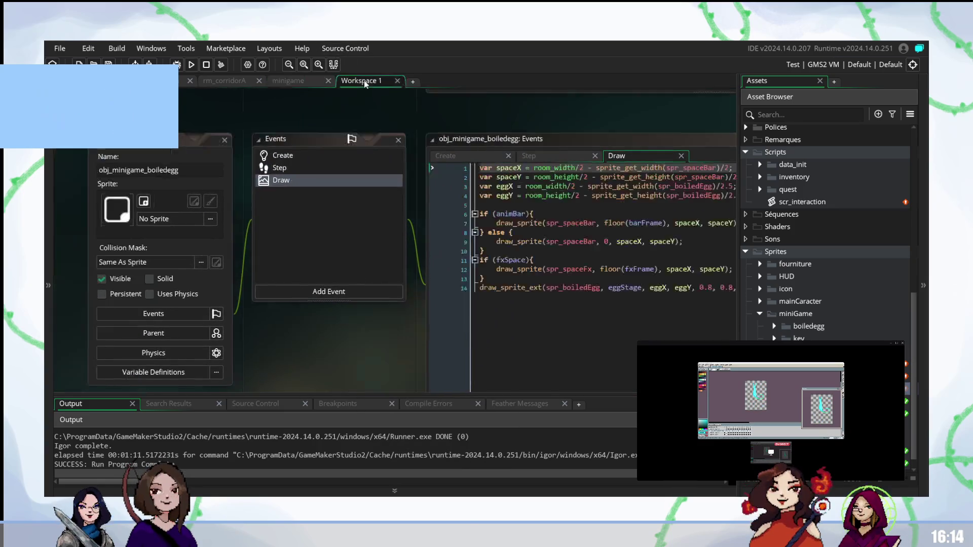
pyautogui.click(321, 158)
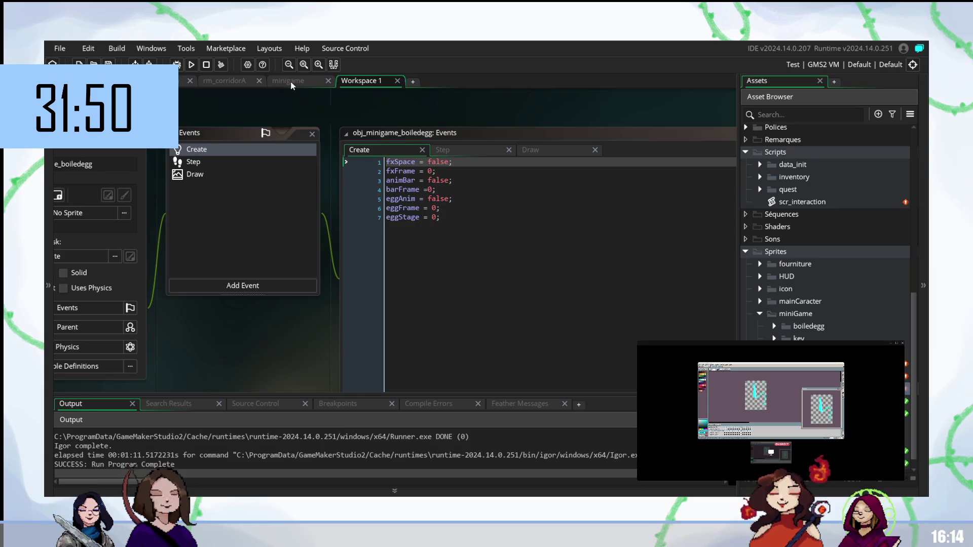
# Read obj_minigame_boiledegg's Step and Draw code, then select all of obj_minigame_mayo's Draw code
pyautogui.click(251, 164)
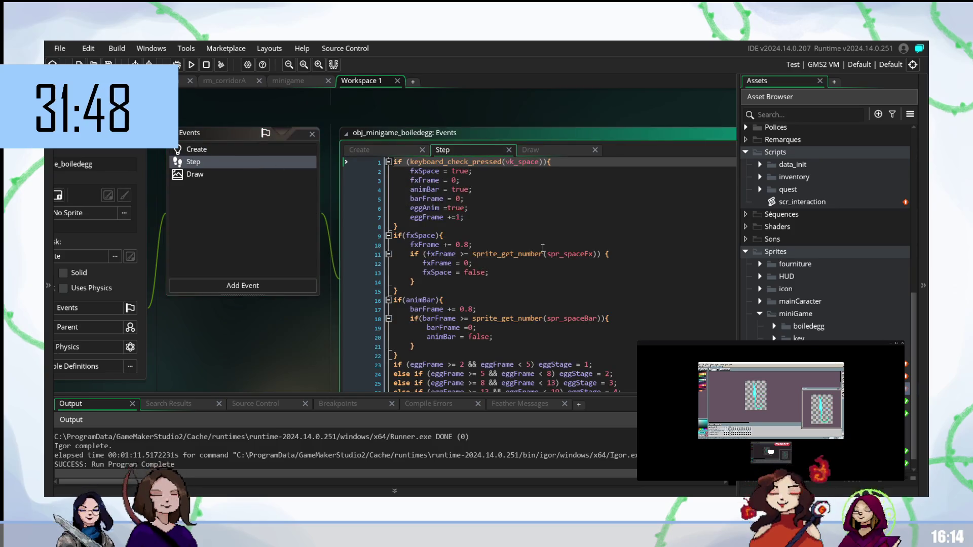
pyautogui.click(204, 176)
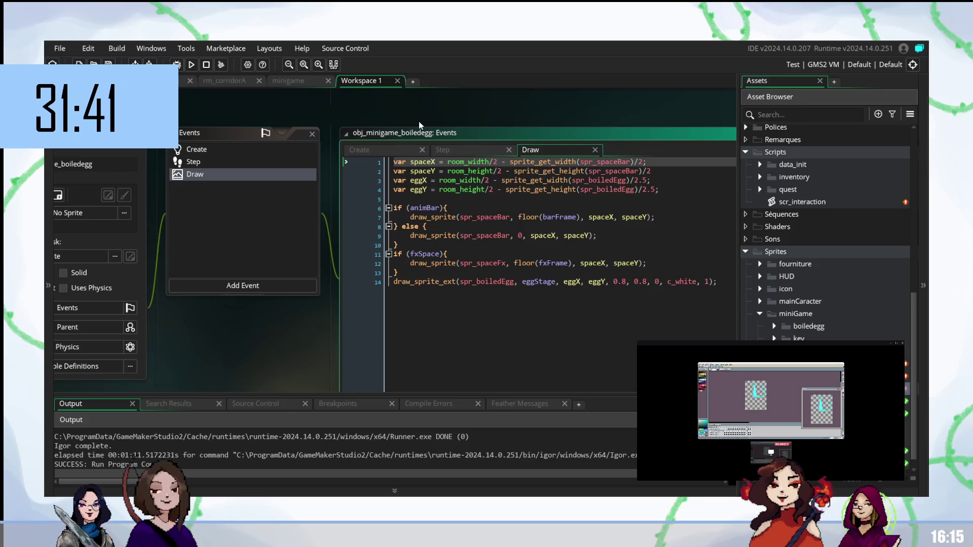
pyautogui.click(293, 77)
pyautogui.hotkey('ctrl', 'a')
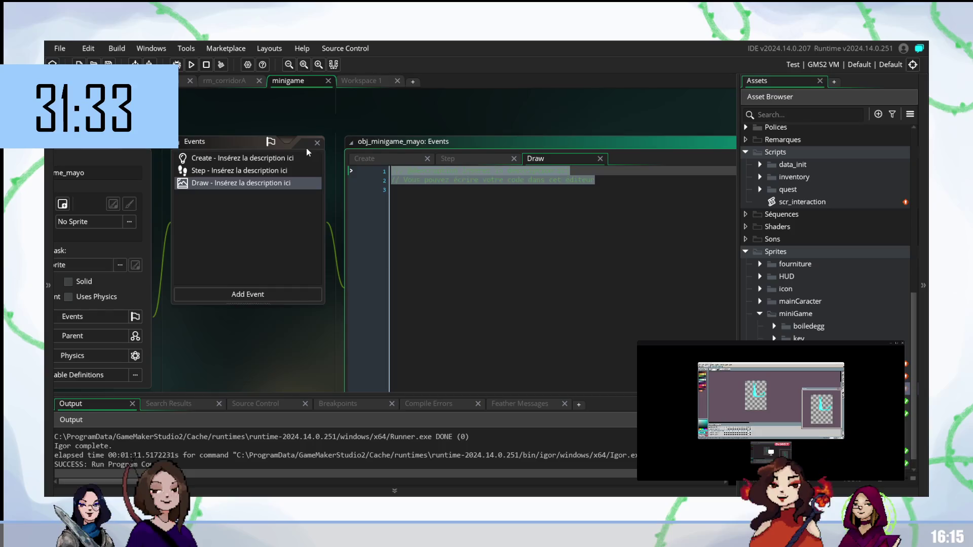
# Delete the placeholder comments from obj_minigame_mayo's Draw event and return to Workspace 1
pyautogui.press('Delete')
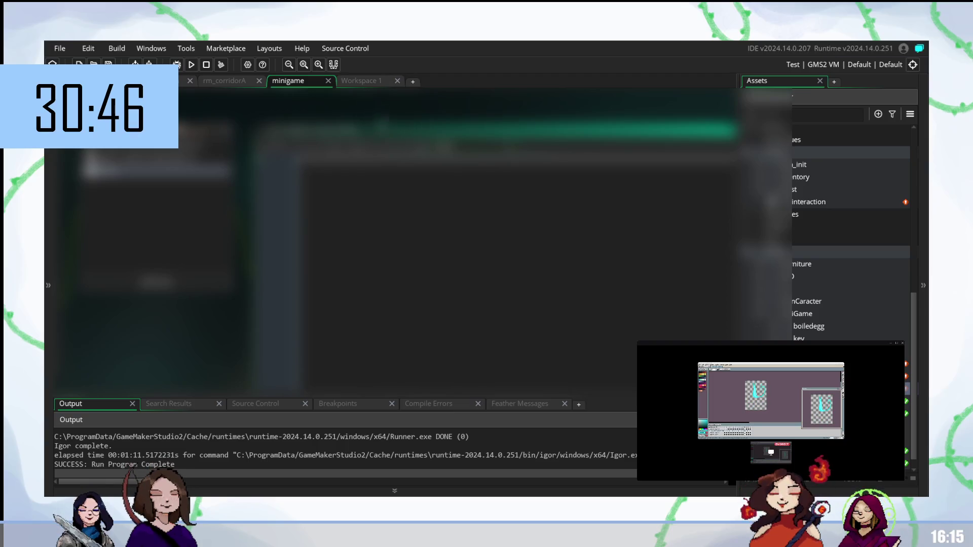
pyautogui.click(362, 82)
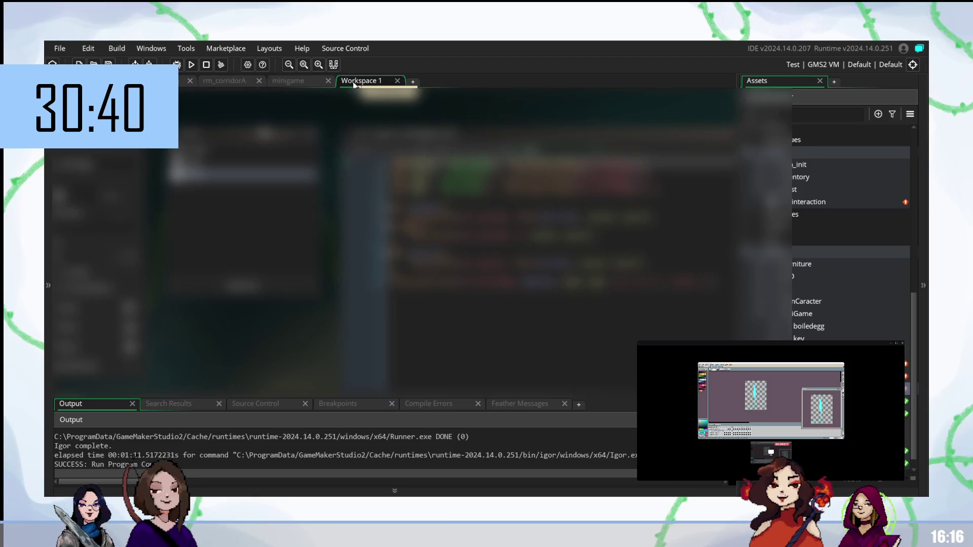
# Close the Workspace 1 tab and add two blank lines in the minigame code
pyautogui.middleClick(354, 84)
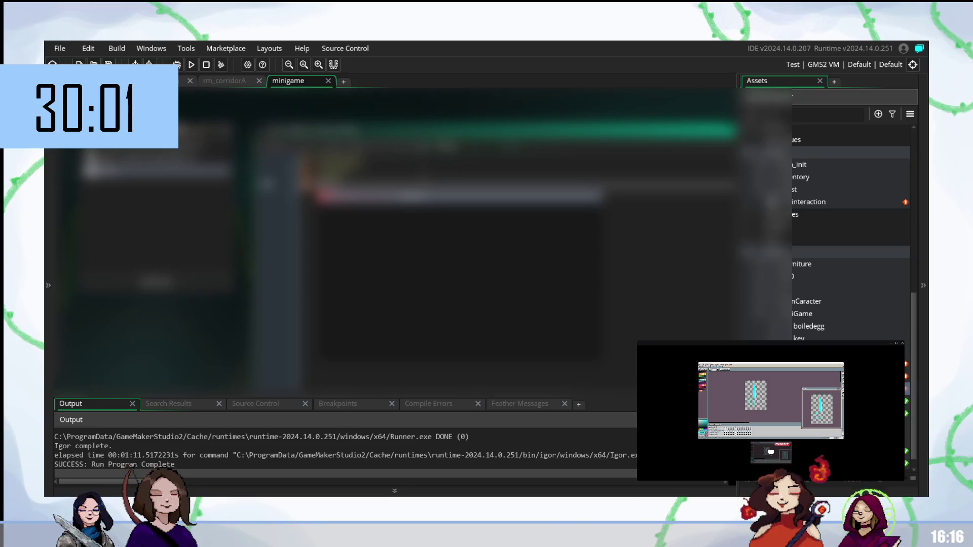
pyautogui.press('Return')
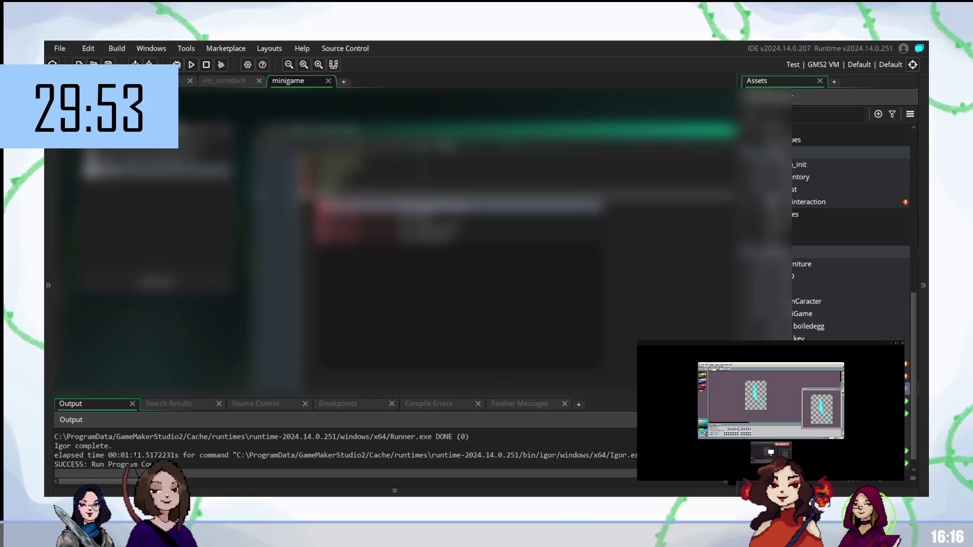
pyautogui.press('Return')
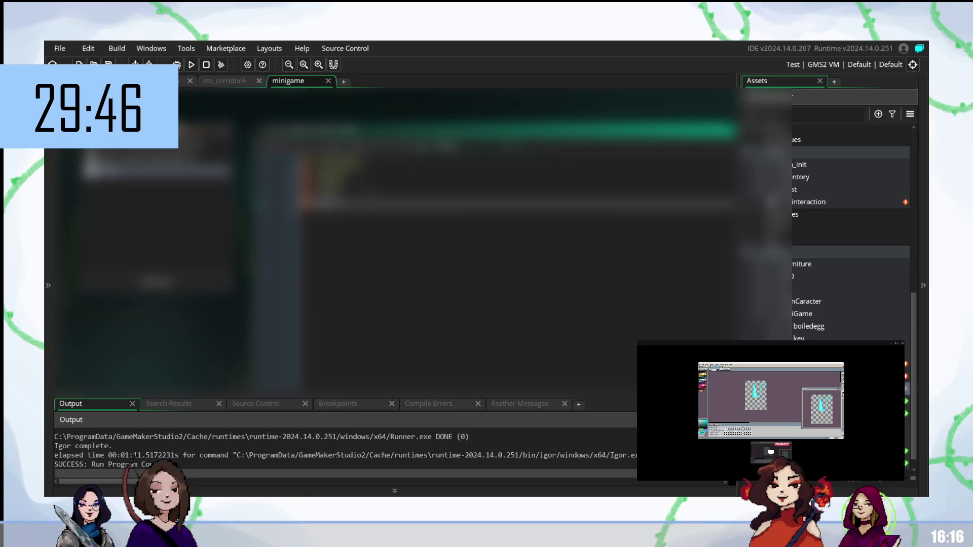
# On an earlier minigame code line, type 'a' and accept the autocomplete suggestion
pyautogui.click(354, 158)
pyautogui.write('a')
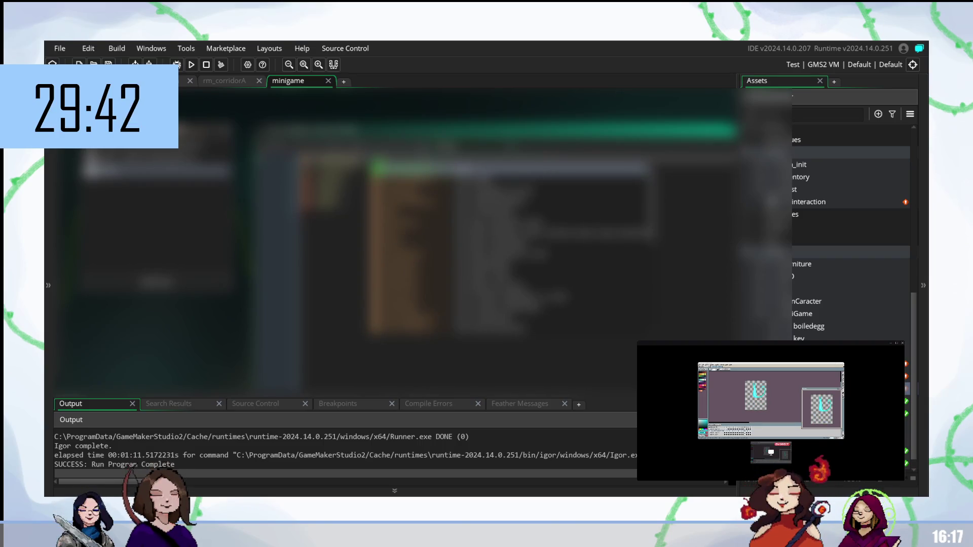
pyautogui.press('Return')
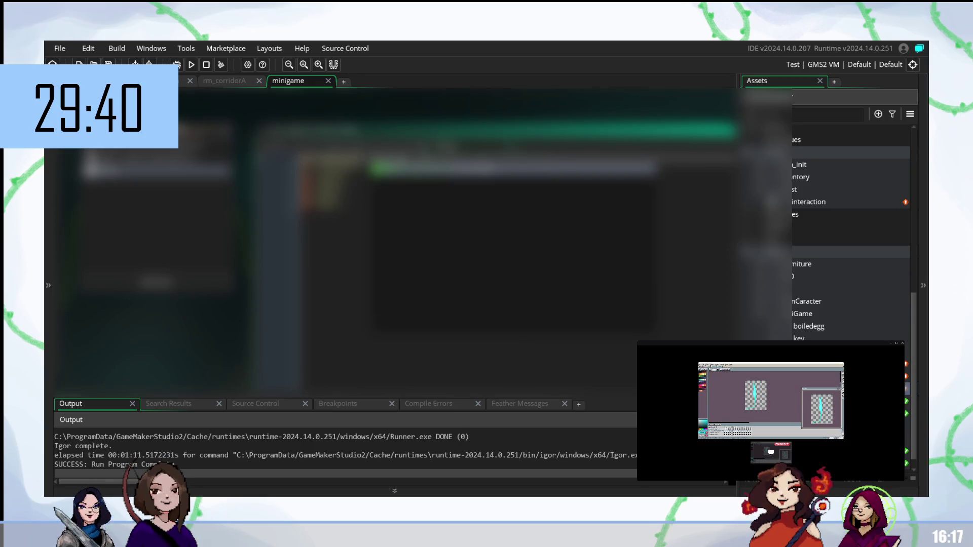
pyautogui.press('Return')
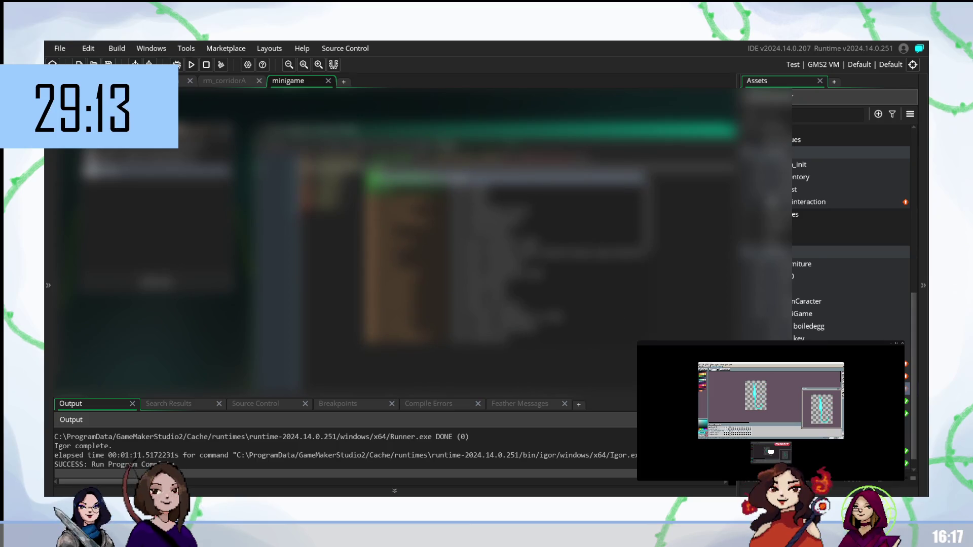
pyautogui.press('Return')
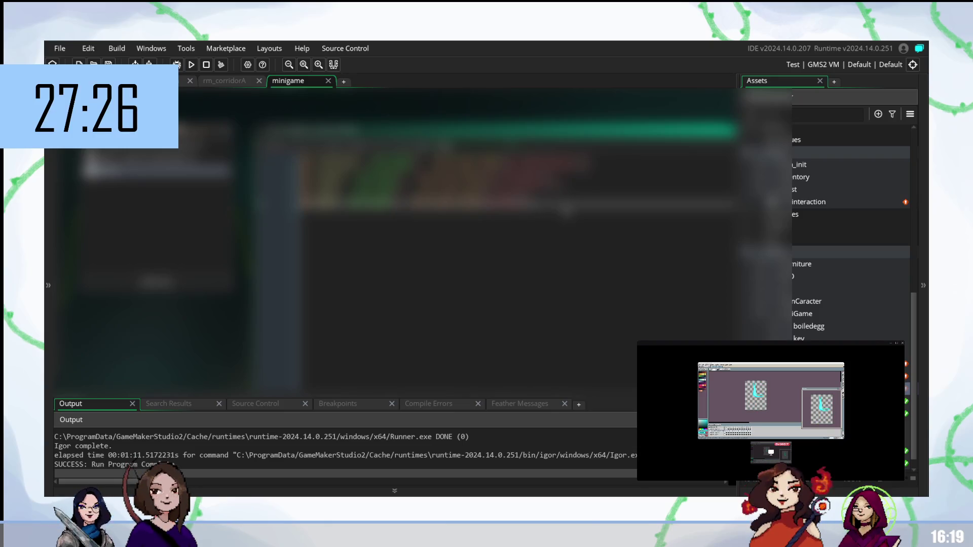
# Add a new line with an autocompleted statement starting with 'in'
pyautogui.press('Return')
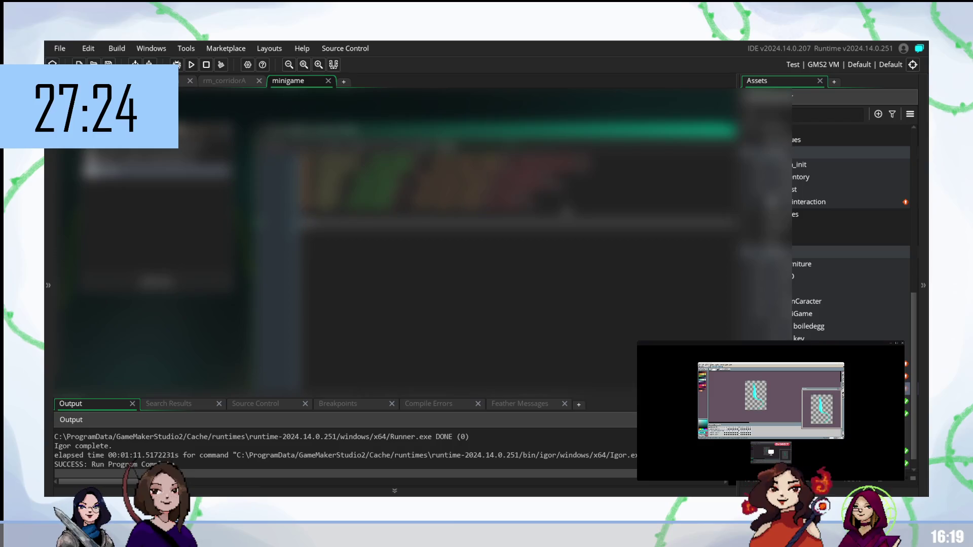
pyautogui.write('in')
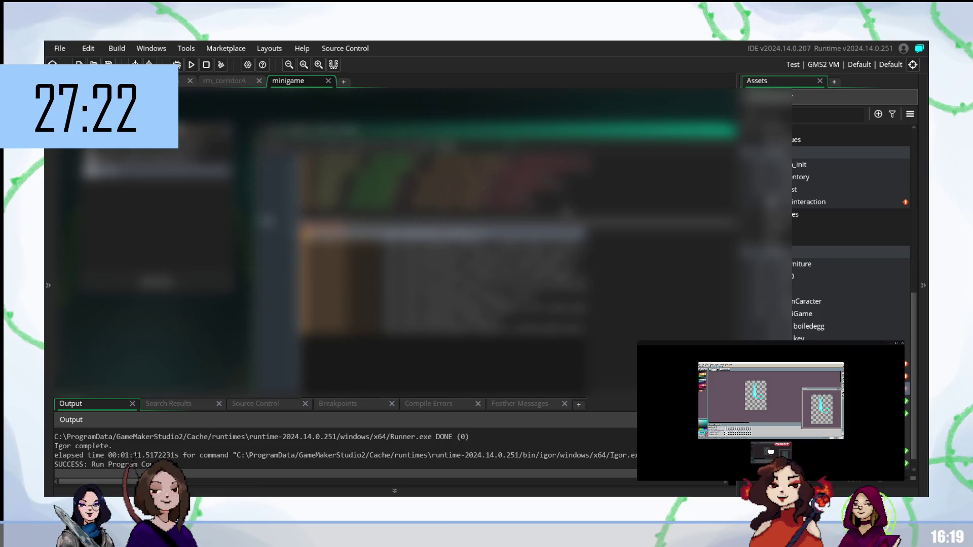
pyautogui.press('Return')
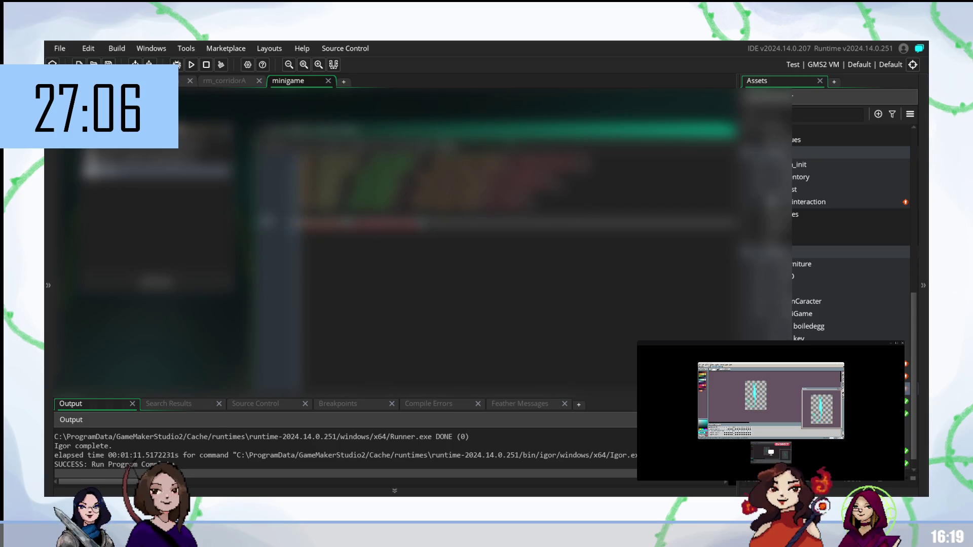
# Try pasting a code block several times, undoing each paste
pyautogui.hotkey('ctrl', 'v')
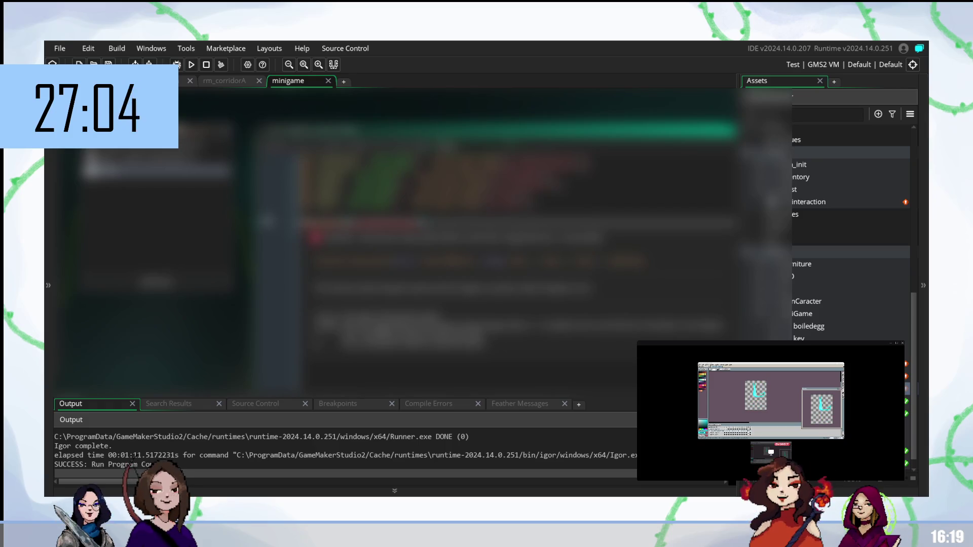
pyautogui.hotkey('ctrl', 'z')
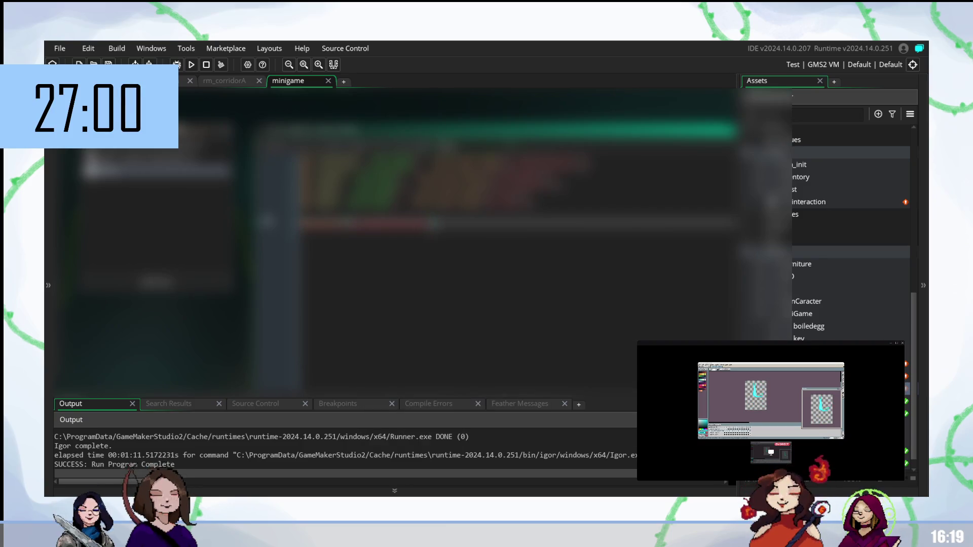
pyautogui.hotkey('ctrl', 'v')
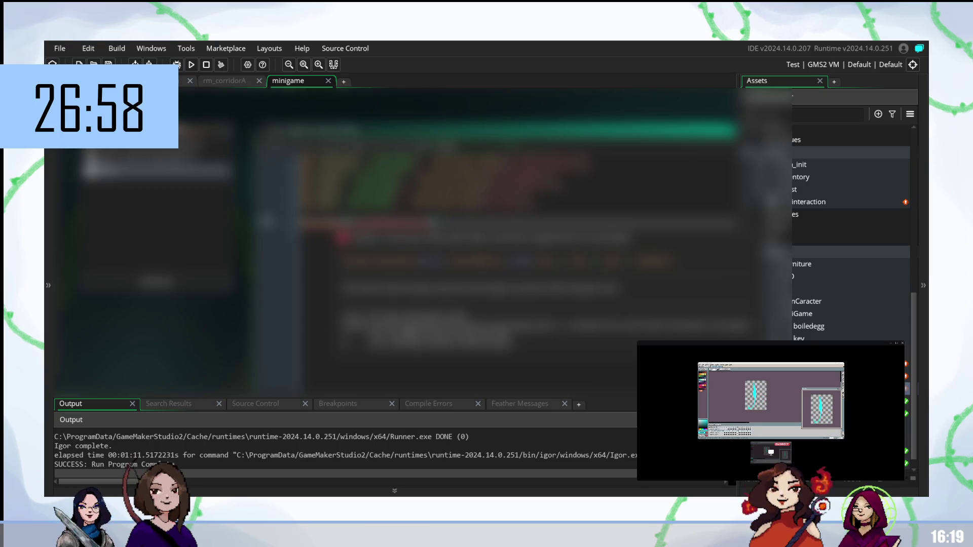
pyautogui.hotkey('ctrl', 'z')
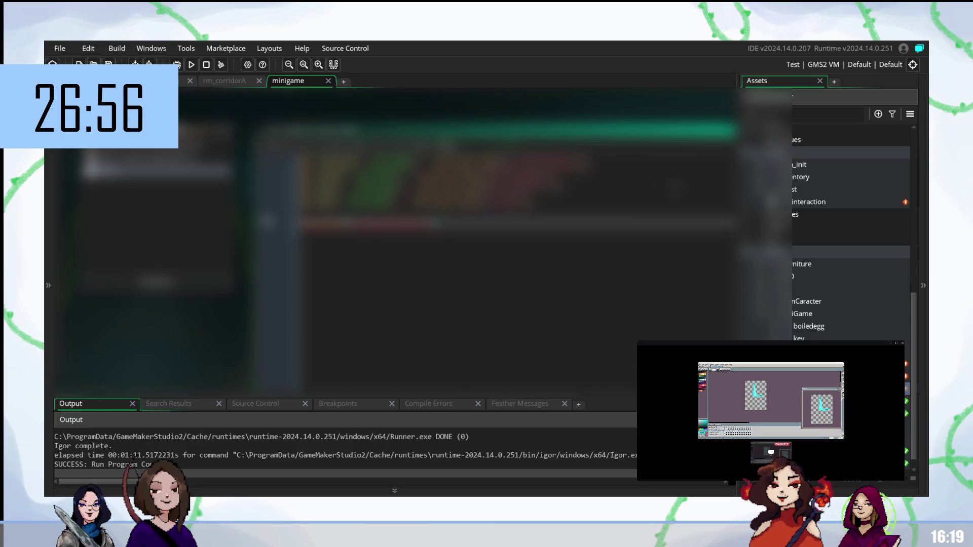
pyautogui.hotkey('ctrl', 'v')
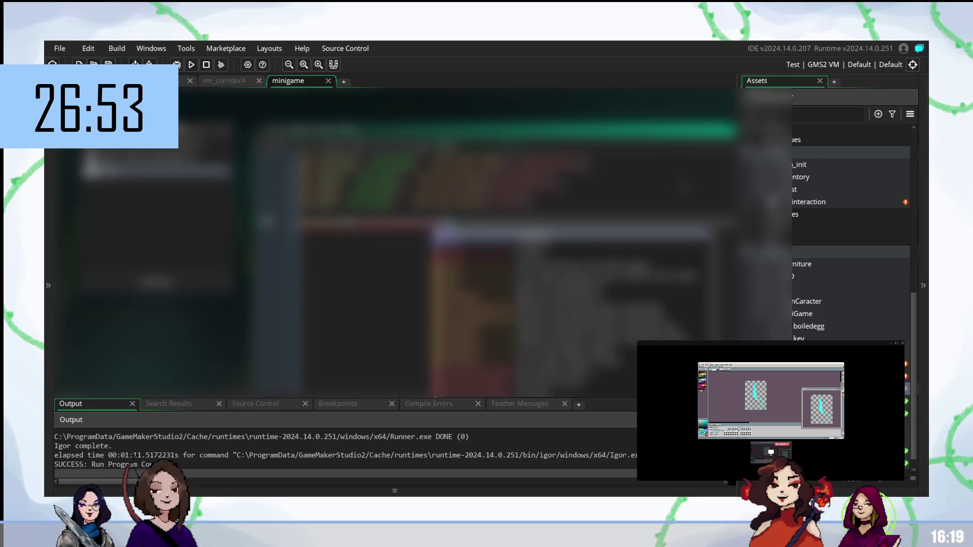
pyautogui.hotkey('ctrl', 'z')
pyautogui.hotkey('ctrl', 'v')
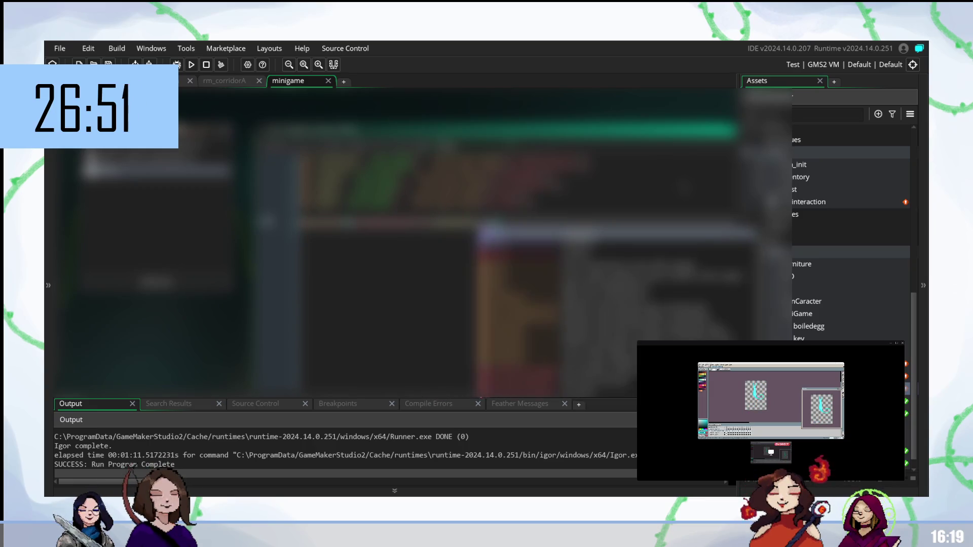
pyautogui.hotkey('ctrl', 'z')
pyautogui.press('Return')
pyautogui.hotkey('ctrl', 'v')
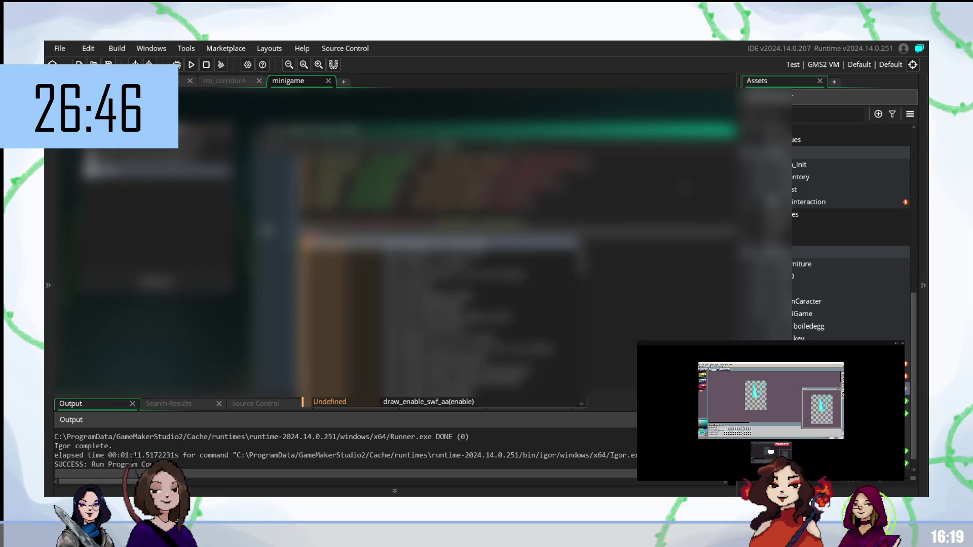
pyautogui.hotkey('ctrl', 'z')
pyautogui.hotkey('ctrl', 'z')
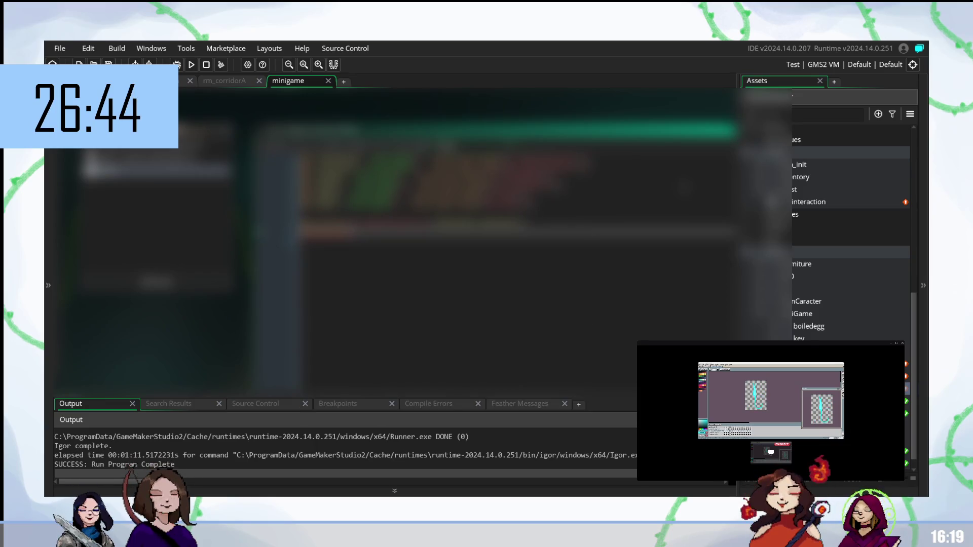
pyautogui.hotkey('ctrl', 'v')
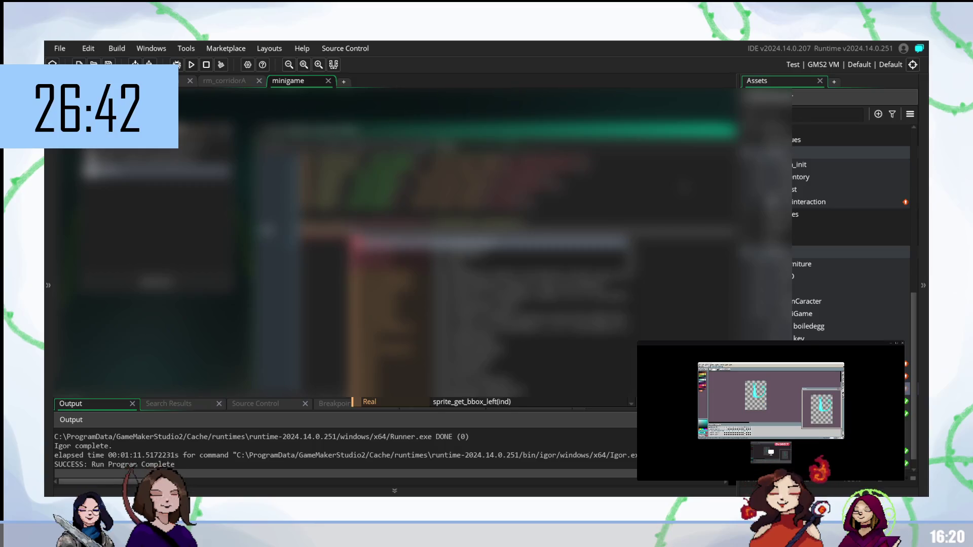
pyautogui.hotkey('ctrl', 'z')
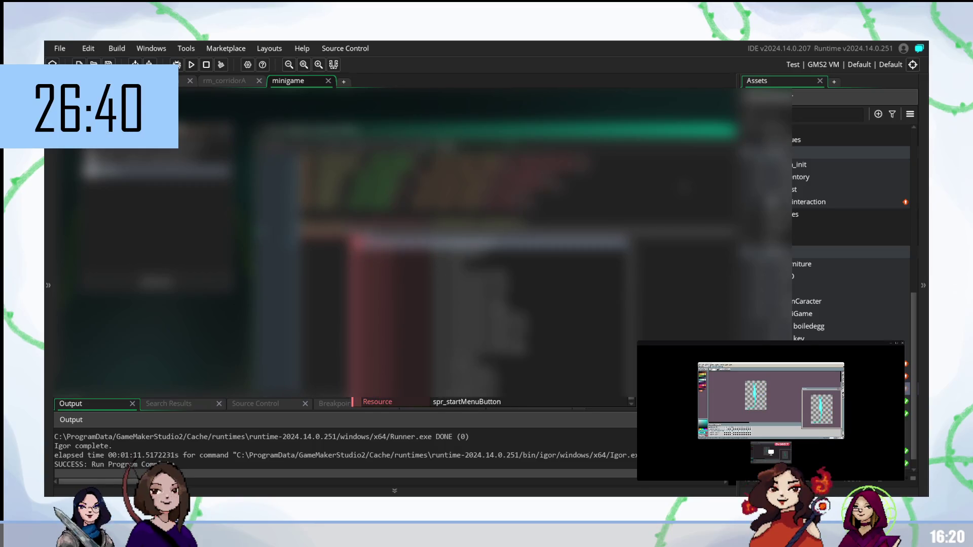
pyautogui.hotkey('ctrl', 'z')
pyautogui.hotkey('ctrl', 'z')
pyautogui.hotkey('ctrl', 'z')
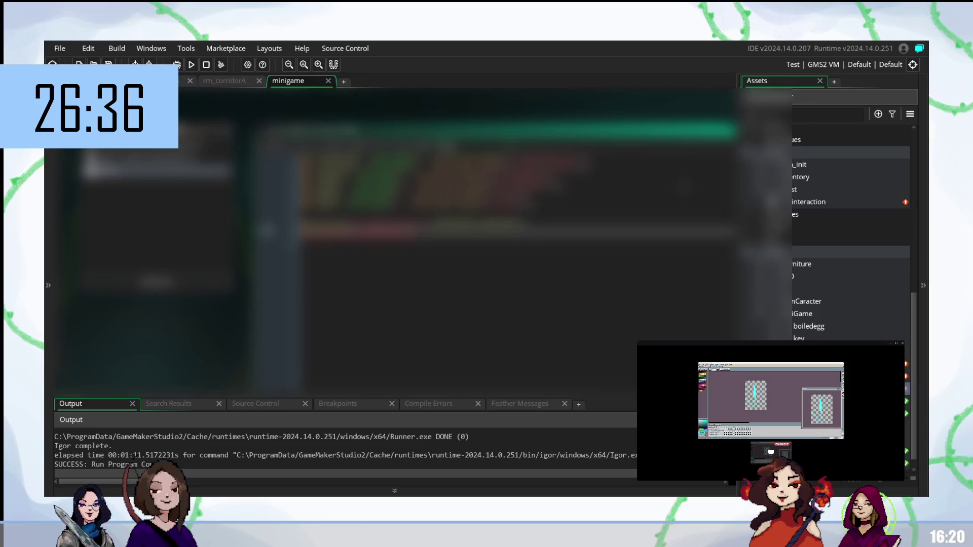
pyautogui.hotkey('ctrl', 'v')
pyautogui.hotkey('ctrl', 'z')
pyautogui.hotkey('ctrl', 'z')
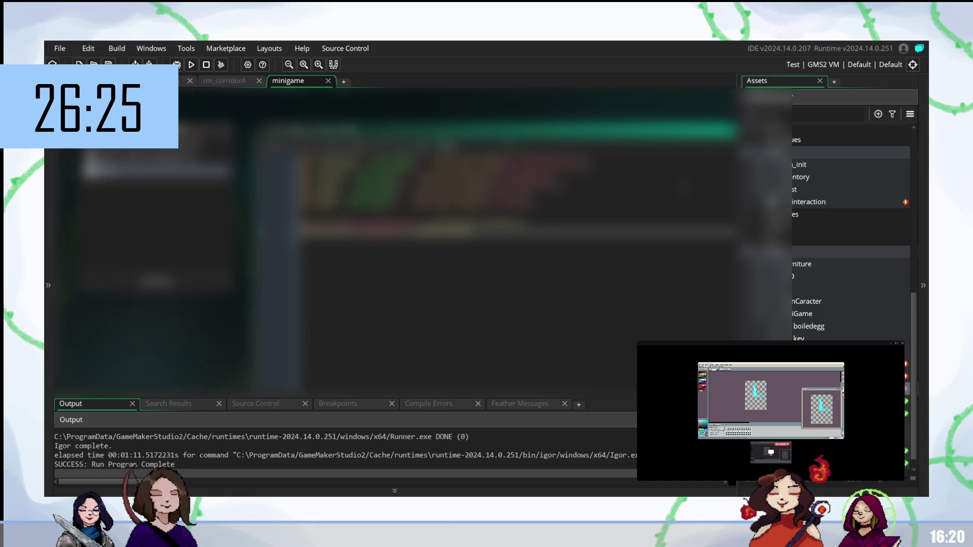
# Add a draw_sprite_ext(spr_startMenuButton line and save and run the game with F5
pyautogui.press('Return')
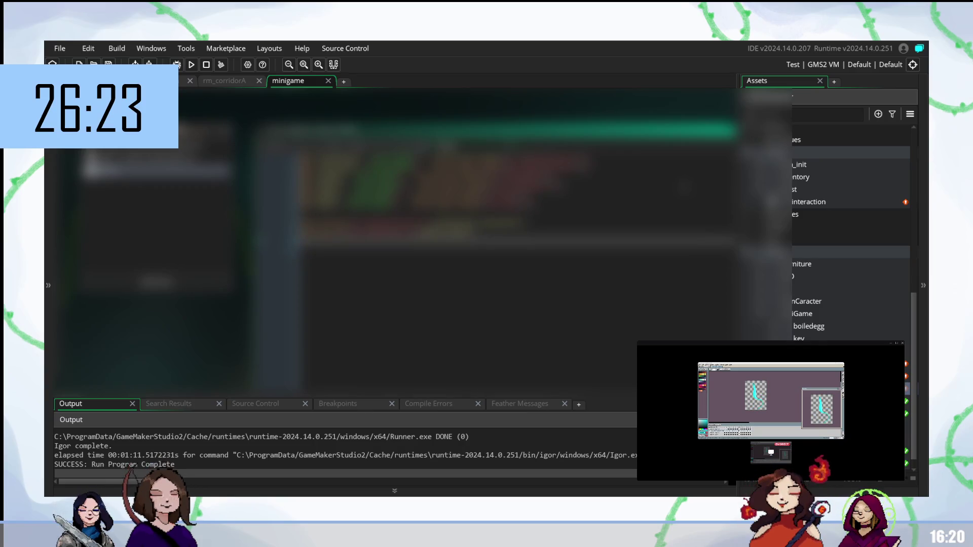
pyautogui.write('draw_sprite_ext')
pyautogui.press('Return')
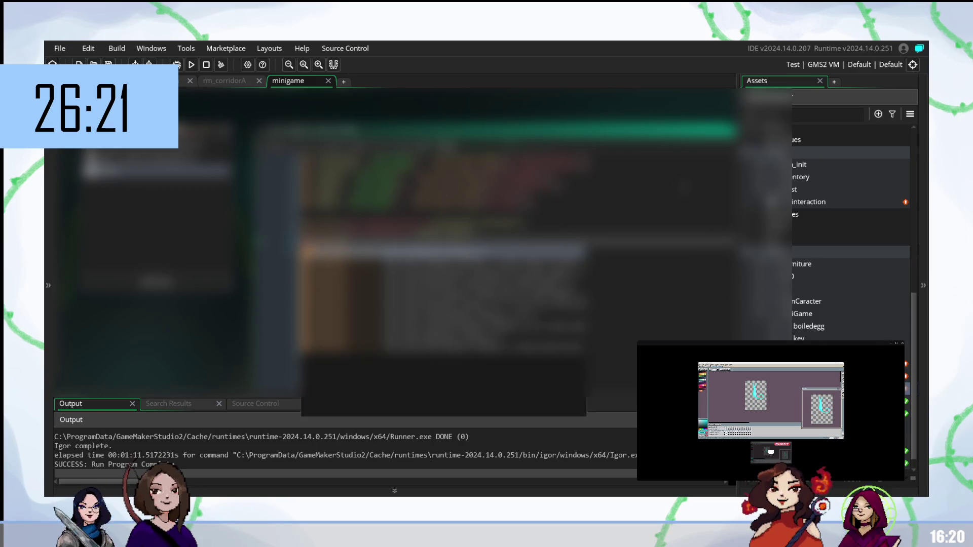
pyautogui.write('(spr')
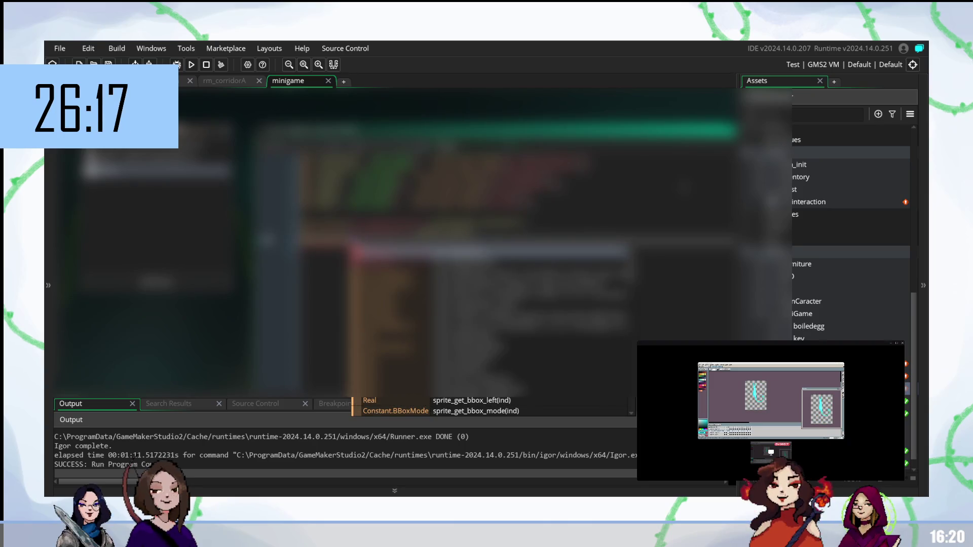
pyautogui.write('_start')
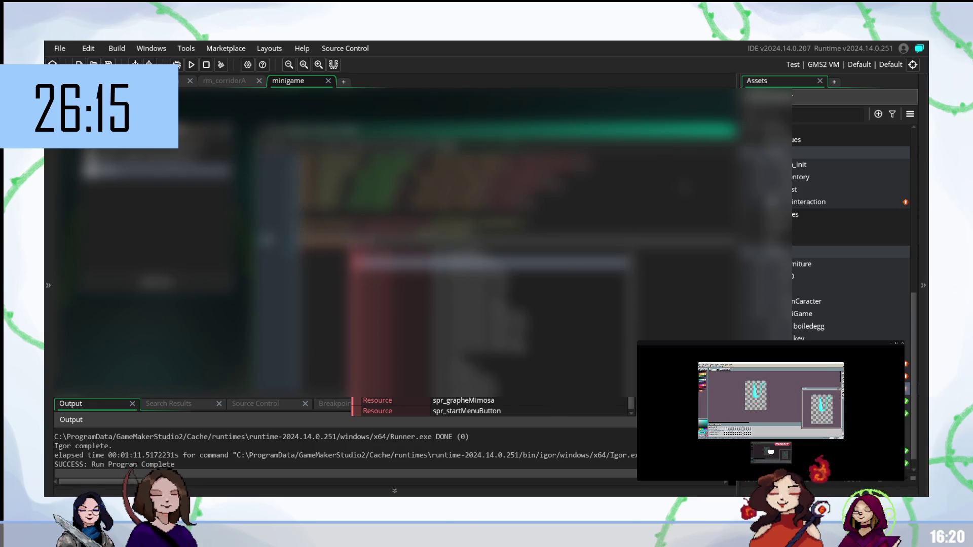
pyautogui.press('Return')
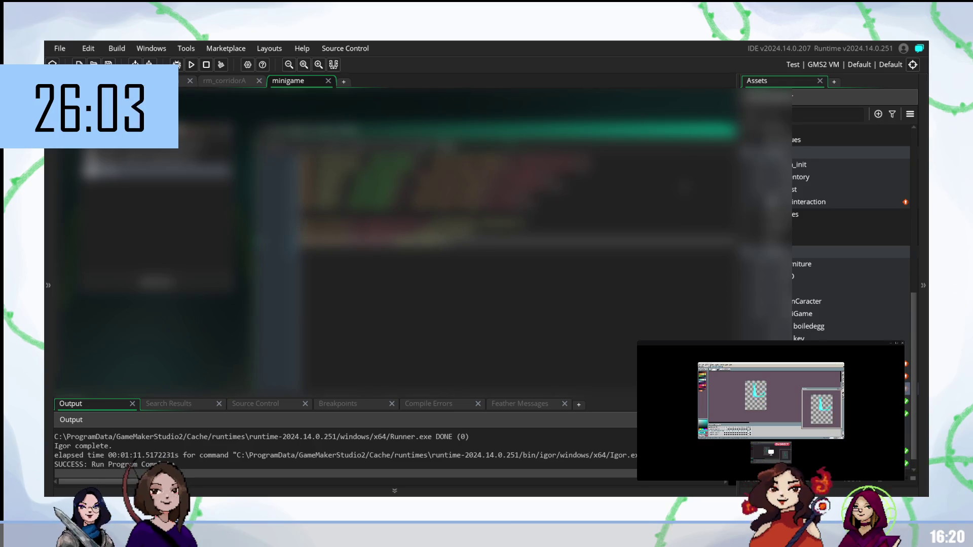
pyautogui.press('F5')
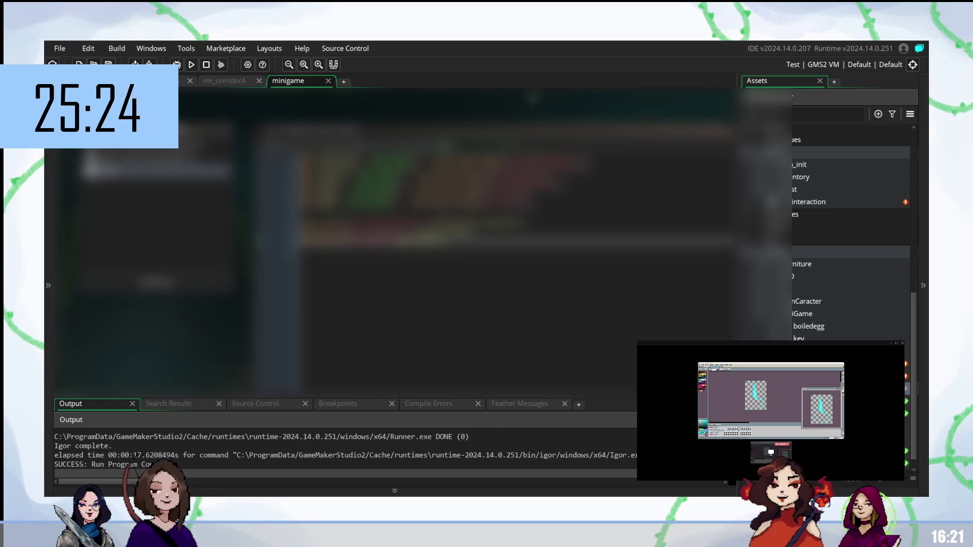
# Open a new workspace and open obj_minigame_controller from the Asset Browser
pyautogui.middleClick(815, 153)
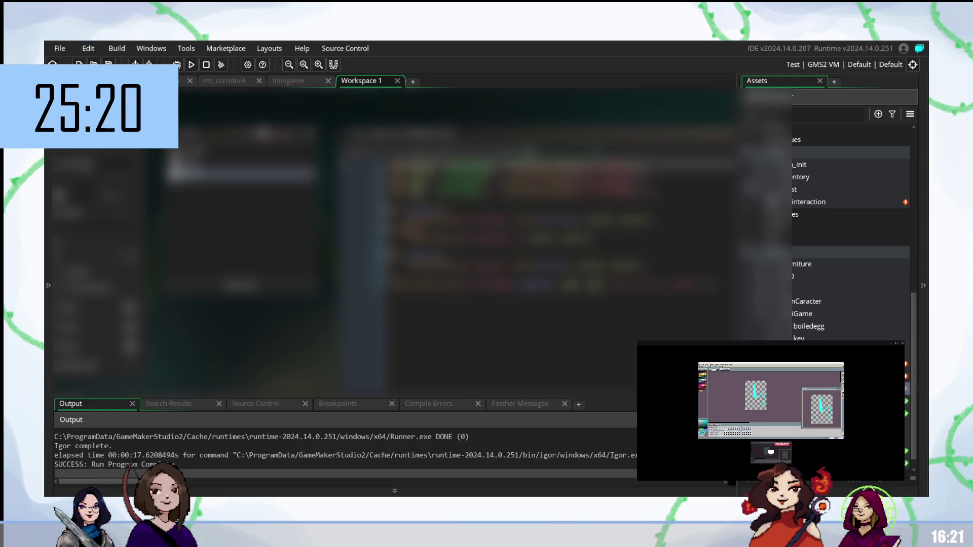
pyautogui.scroll(5, 820, 318)
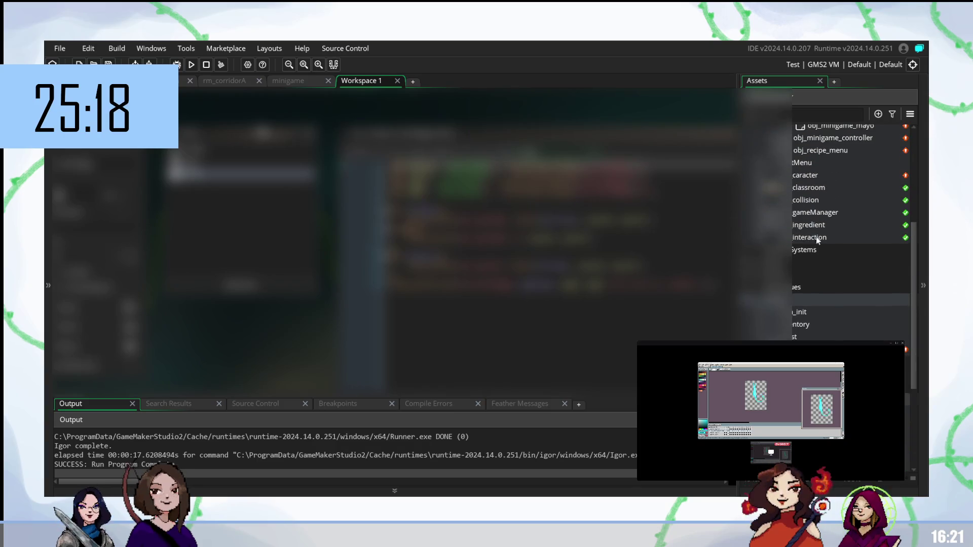
pyautogui.scroll(3, 816, 235)
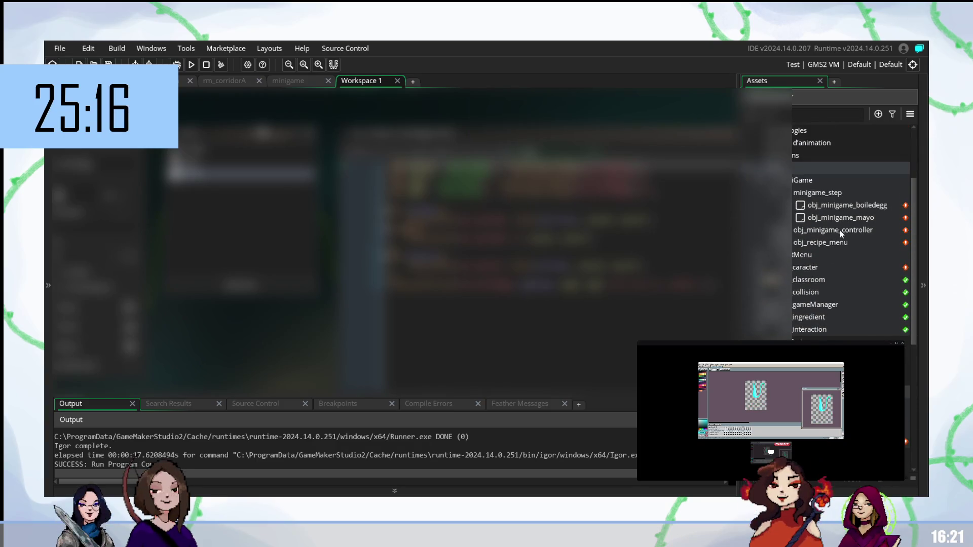
pyautogui.doubleClick(841, 230)
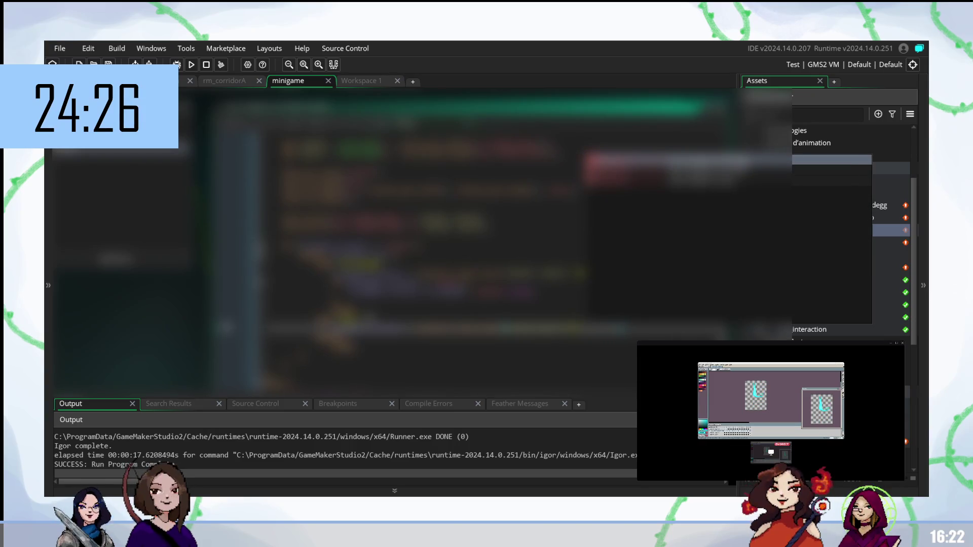
# Complete the controller code with autocomplete, dismiss the suggestion popups, and run the game with F5
pyautogui.press('Return')
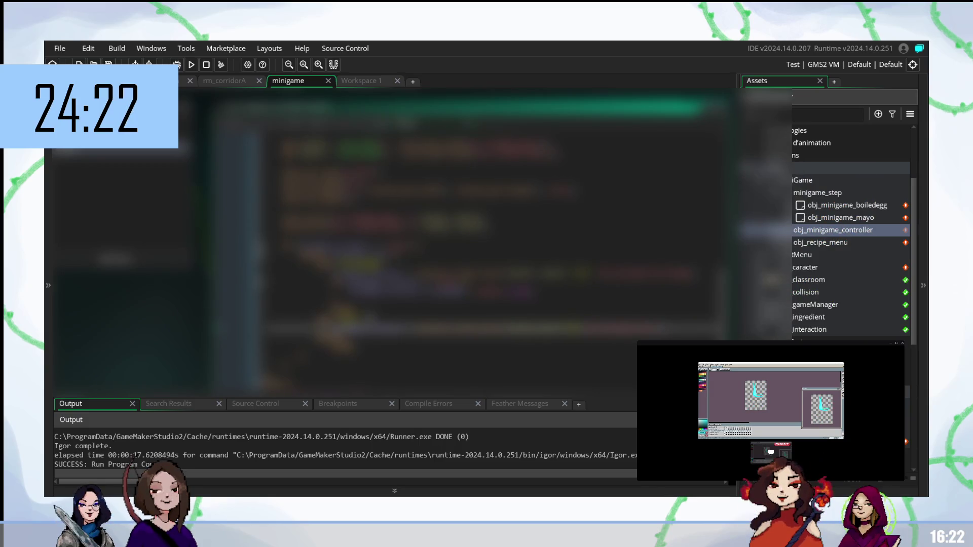
pyautogui.press('Return')
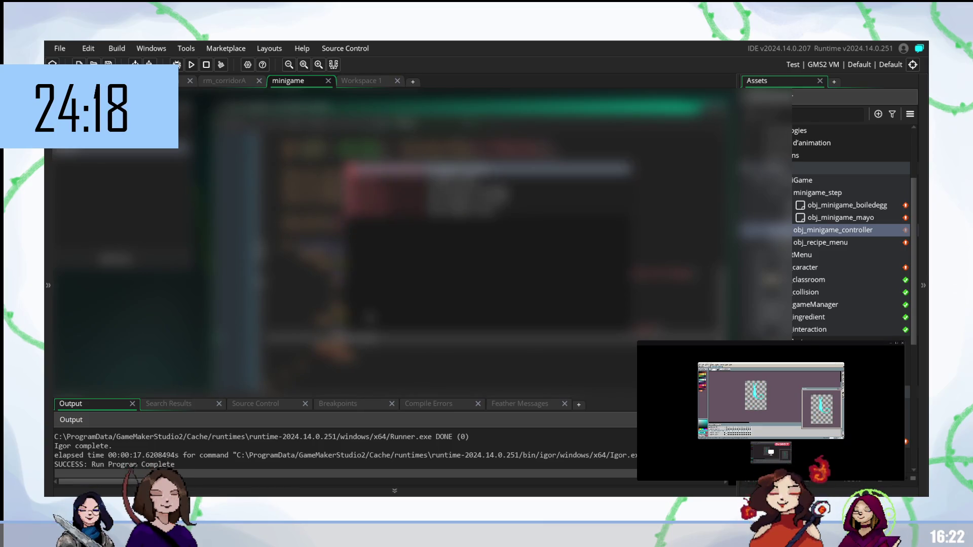
pyautogui.press('Escape')
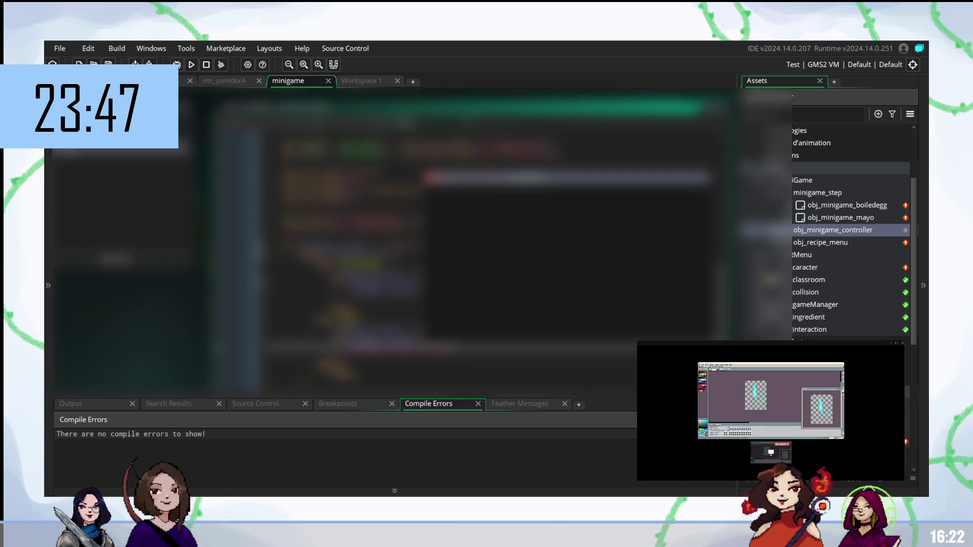
pyautogui.press('Escape')
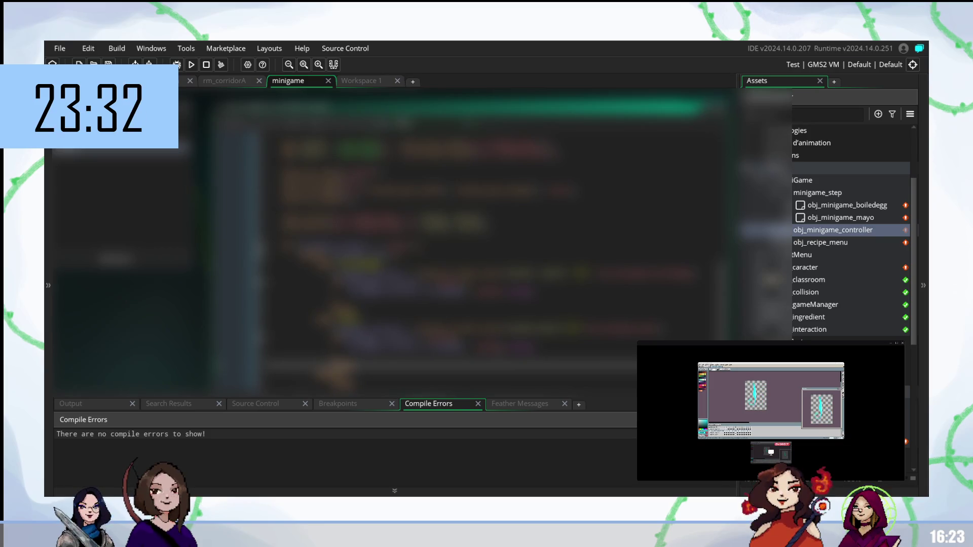
pyautogui.press('F5')
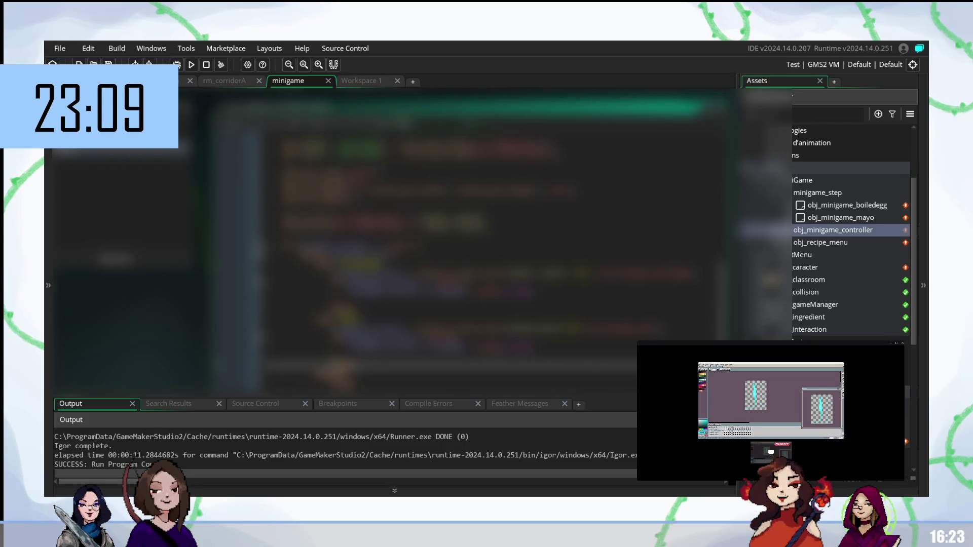
pyautogui.press('F5')
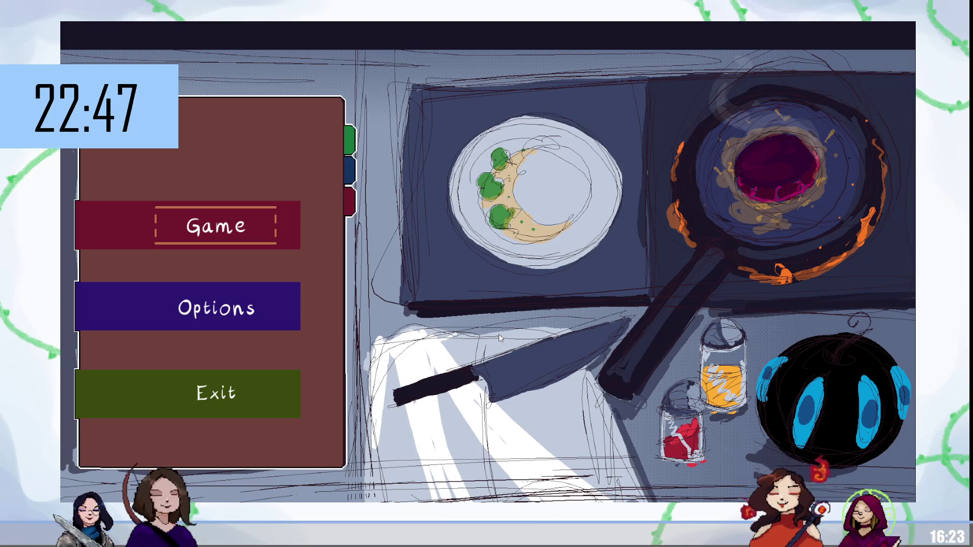
# Select Game on the start menu, walk over the herb and egg, then interact at the stove
pyautogui.press('Down')
pyautogui.press('Up')
pyautogui.press('Return')
pyautogui.press('Down')
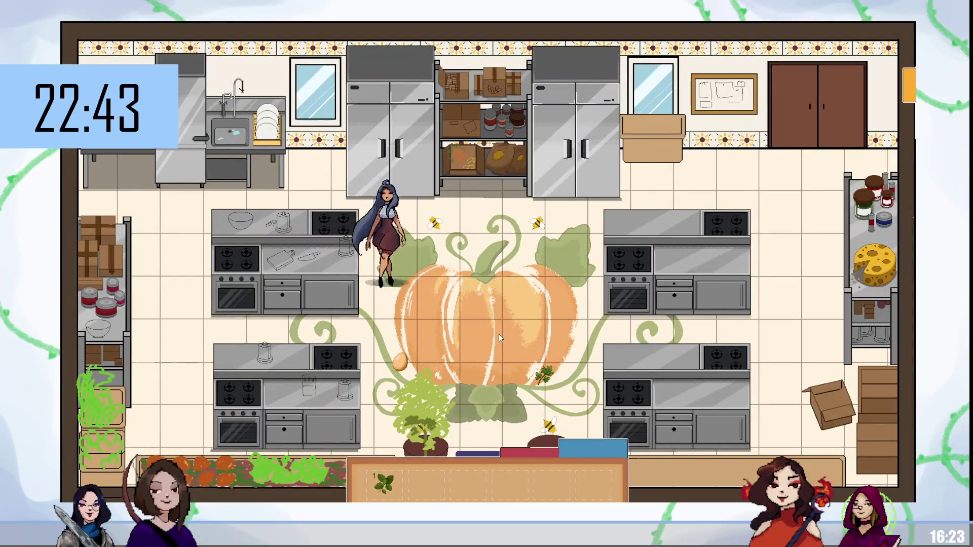
pyautogui.press('Right')
pyautogui.press('Right')
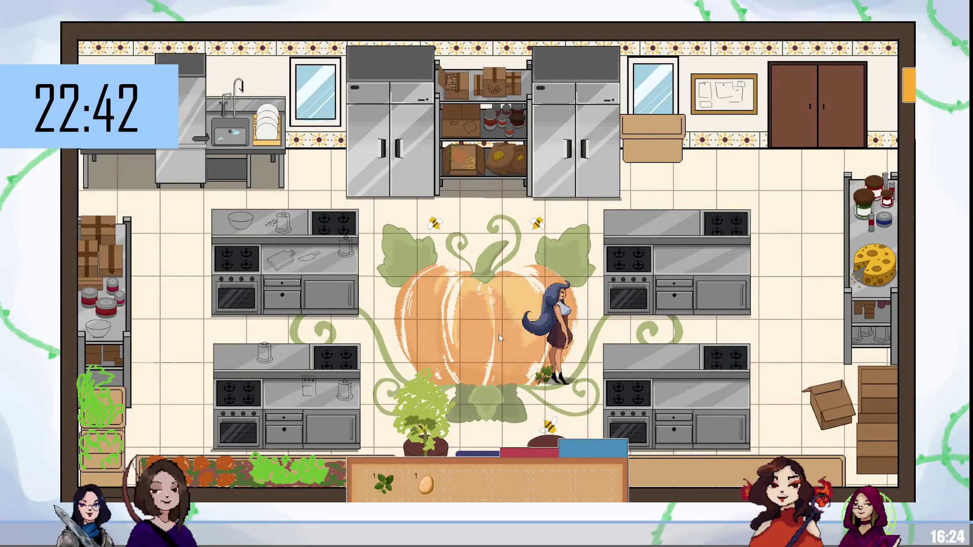
pyautogui.press('Up')
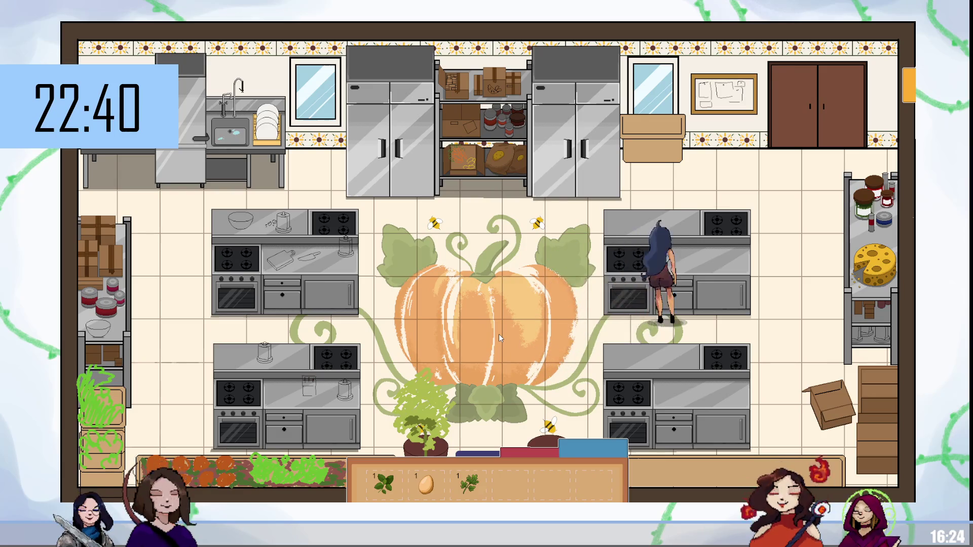
pyautogui.press('space')
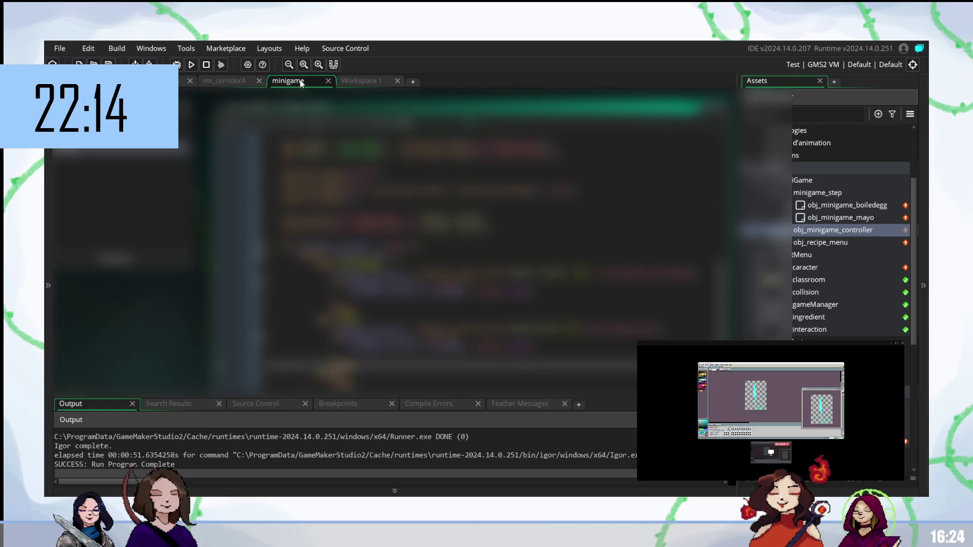
# Return to the minigame workspace, jump to the obj_minigame_mayo code window, and run the game
pyautogui.click(354, 82)
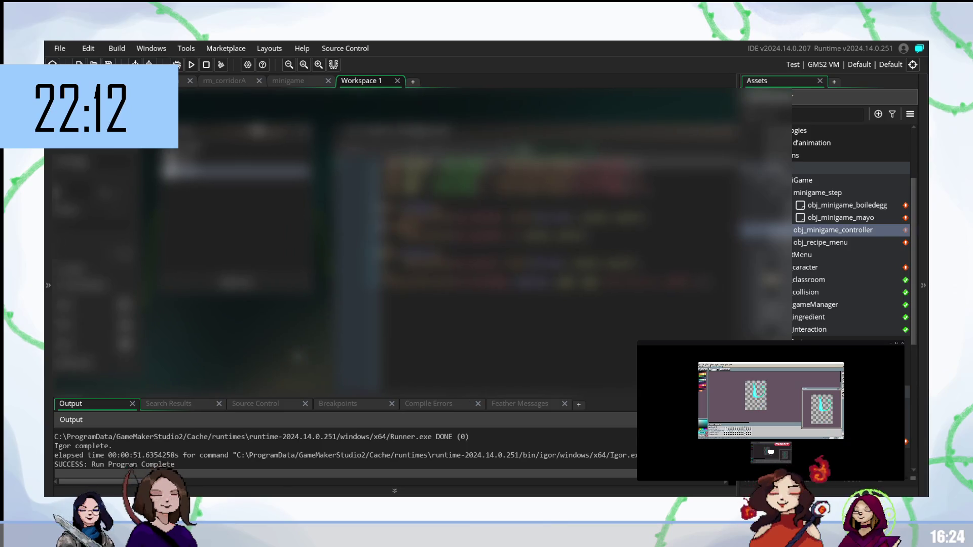
pyautogui.click(281, 84)
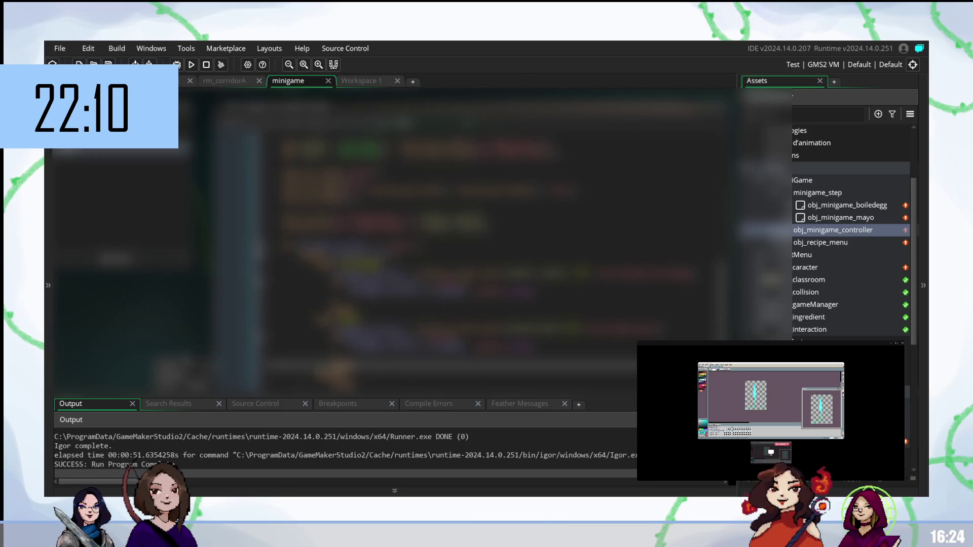
pyautogui.rightClick(214, 324)
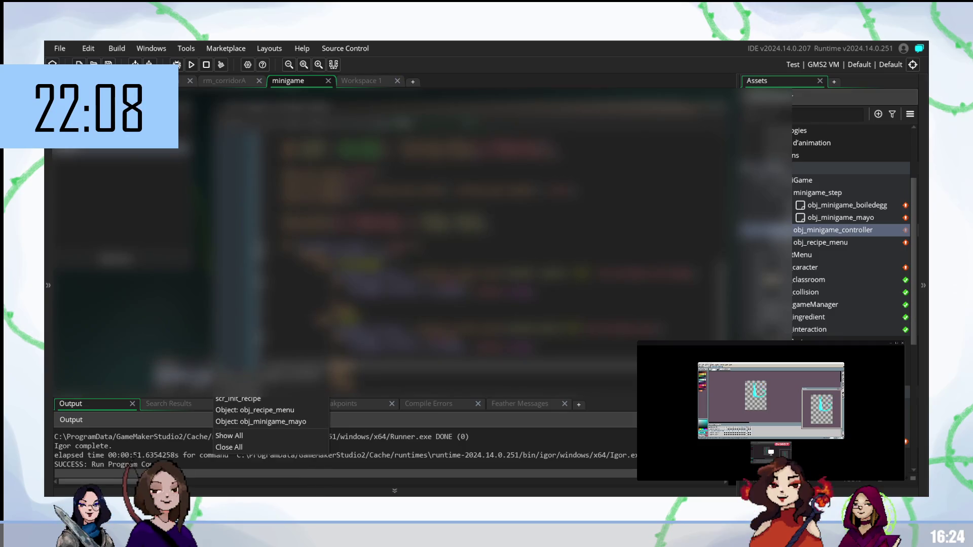
pyautogui.click(267, 422)
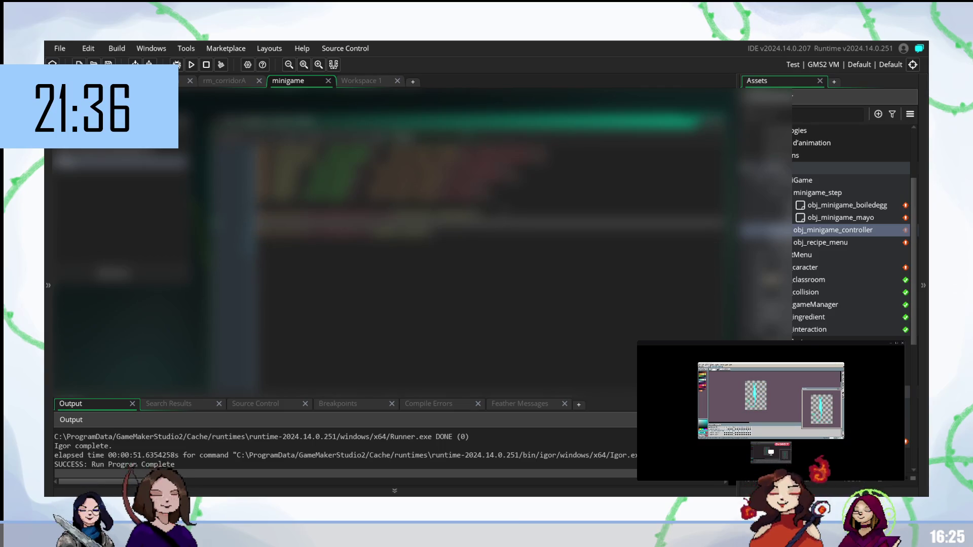
pyautogui.press('F5')
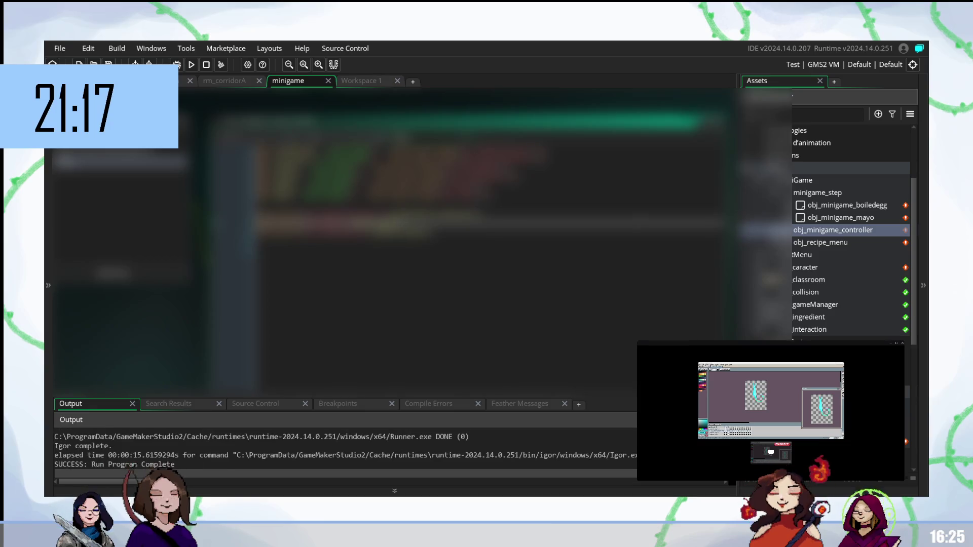
pyautogui.click(385, 235)
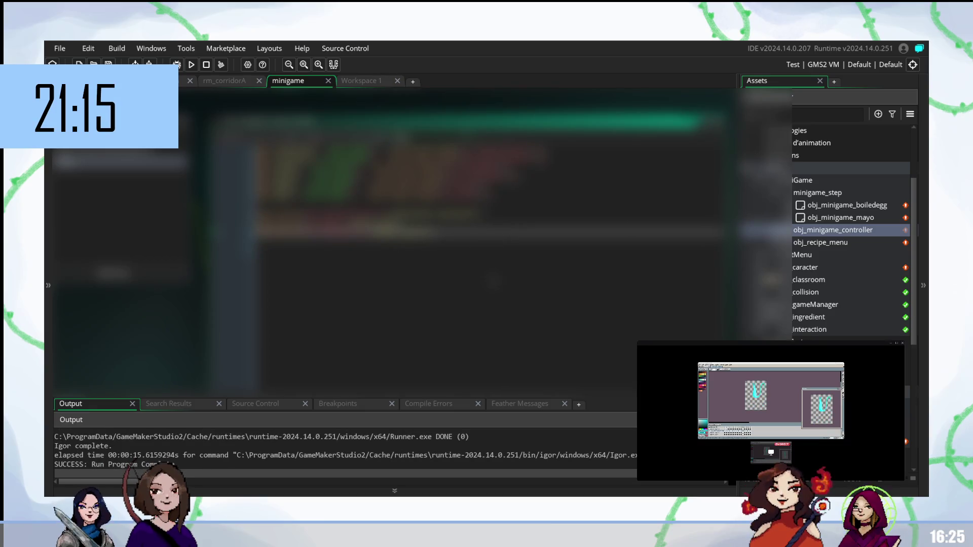
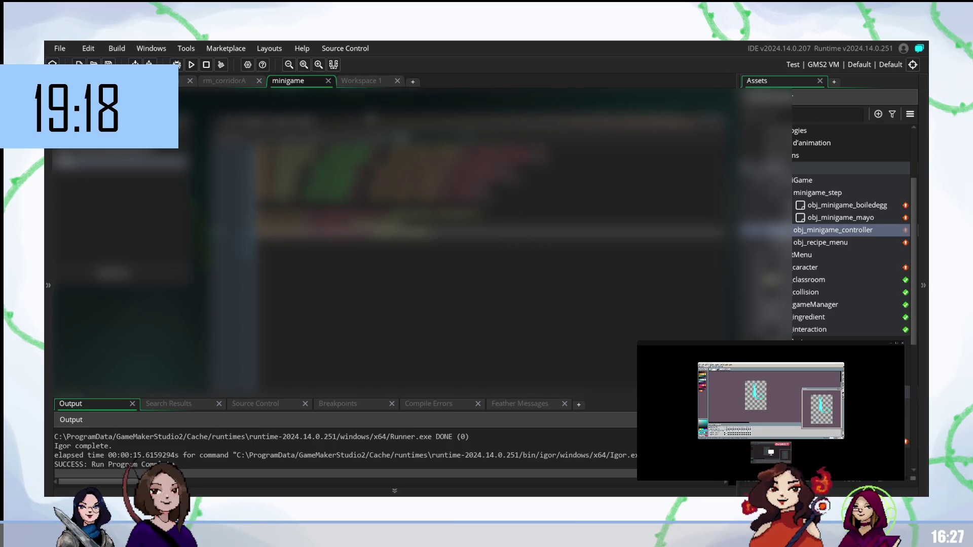
# Rebuild and run the Cooking_Master project with F5 to test the minigame
pyautogui.press('F5')
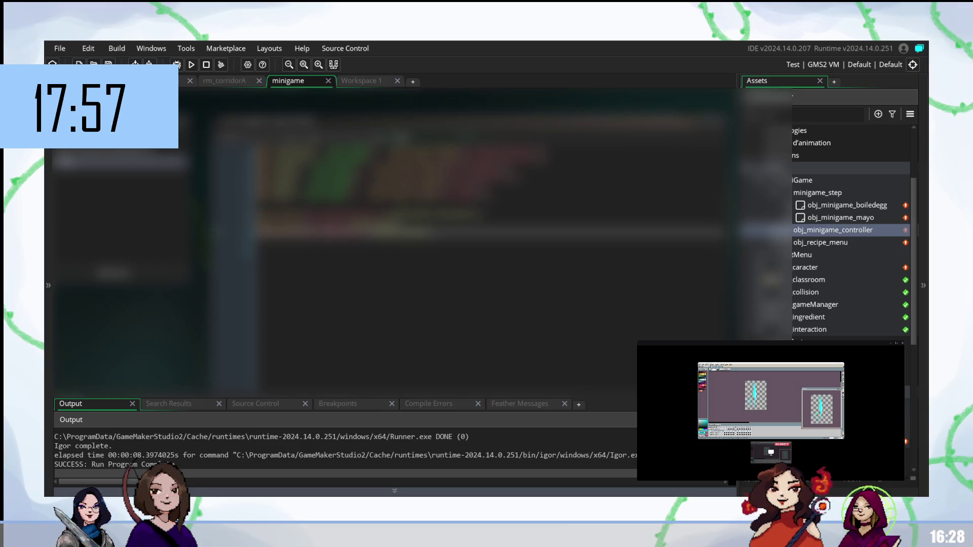
# Undo the unneeded lines in the minigame code, then move over to Workspace 1
pyautogui.click(456, 252)
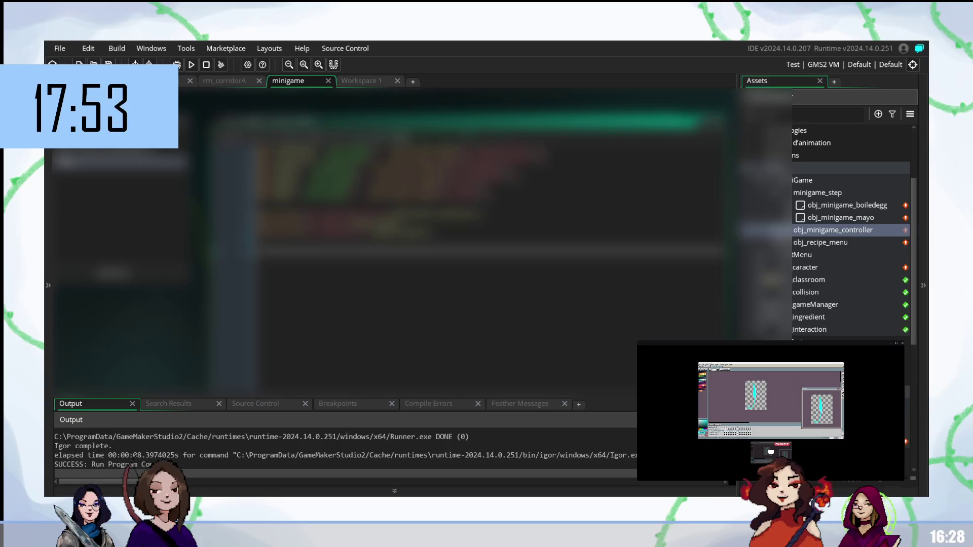
pyautogui.hotkey('ctrl', 'z')
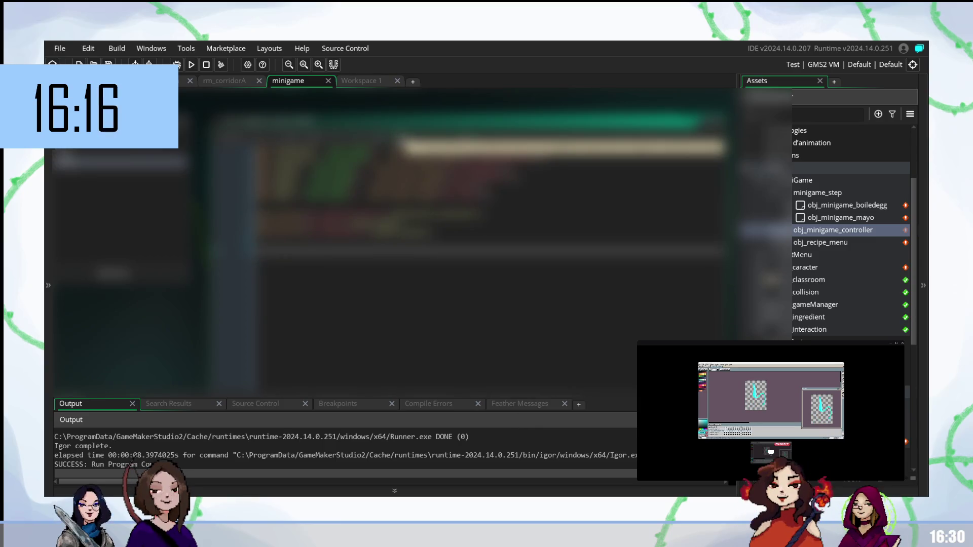
pyautogui.hotkey('ctrl', 'Tab')
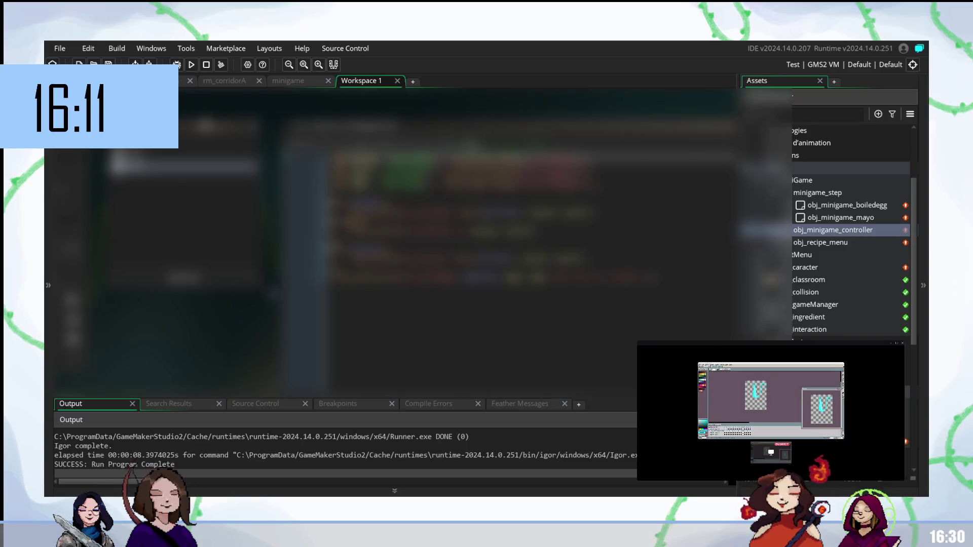
# Return from Workspace 1 to the minigame workspace tab
pyautogui.scroll(-2, 395, 242)
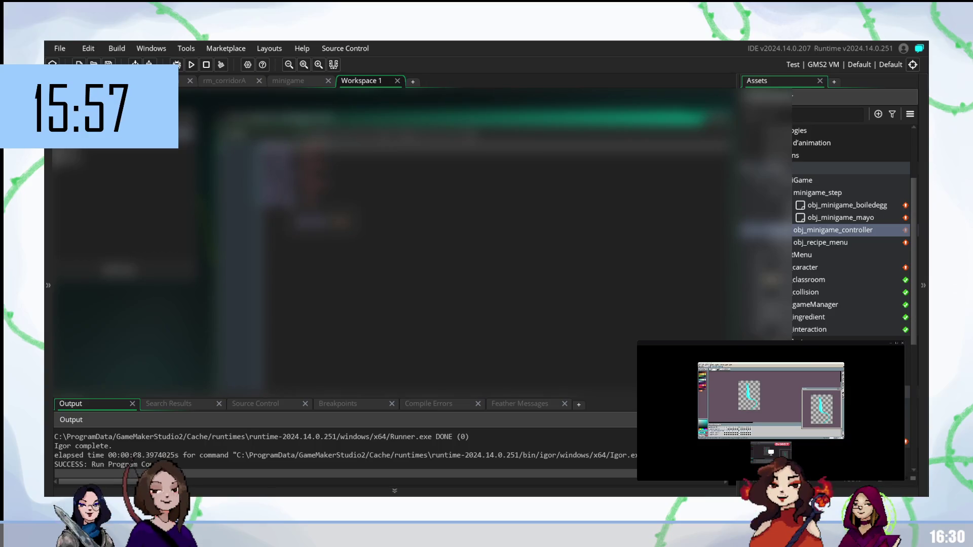
pyautogui.click(288, 80)
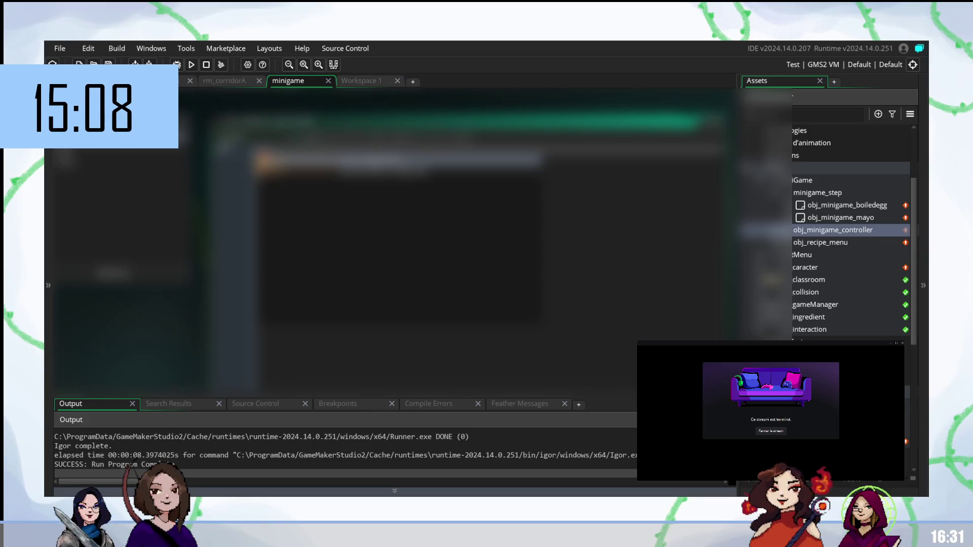
pyautogui.moveTo(847, 422)
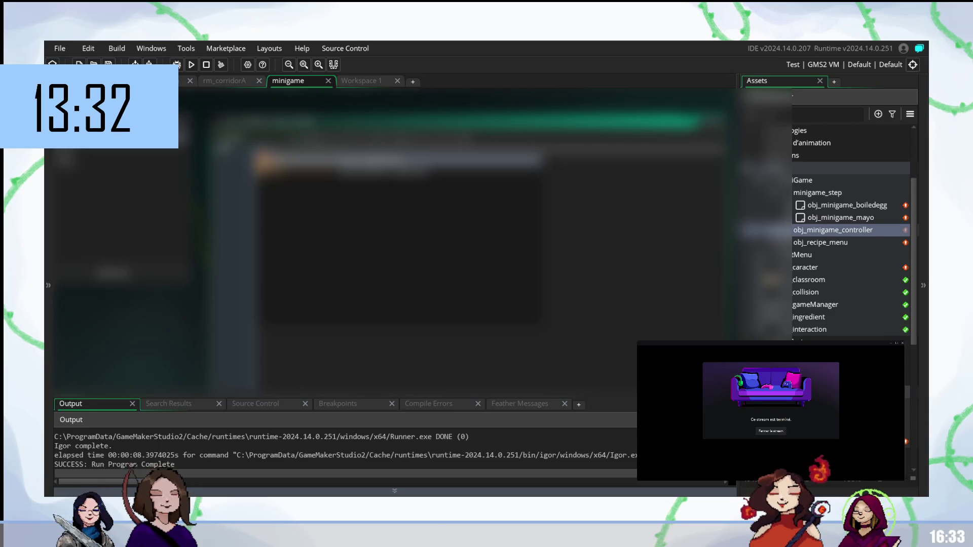
pyautogui.moveTo(677, 459)
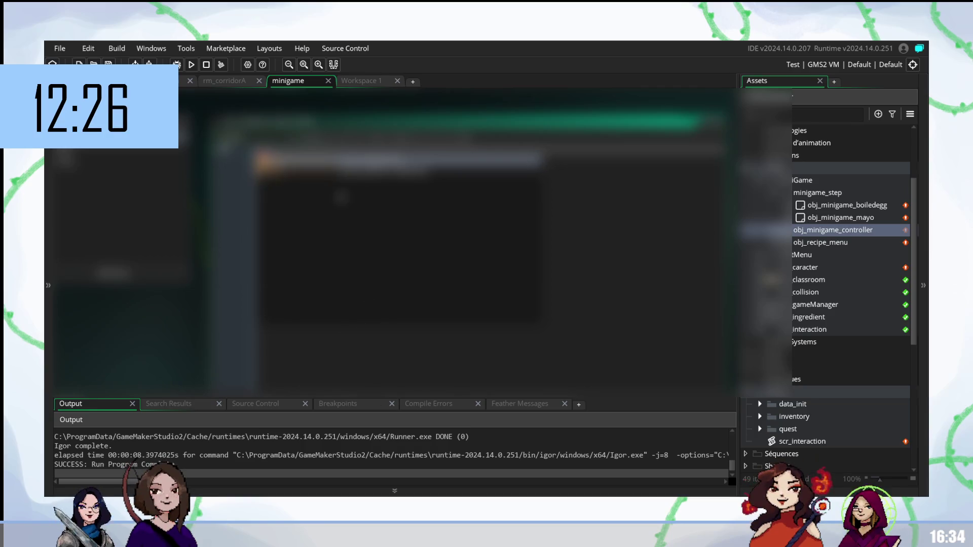
pyautogui.click(393, 198)
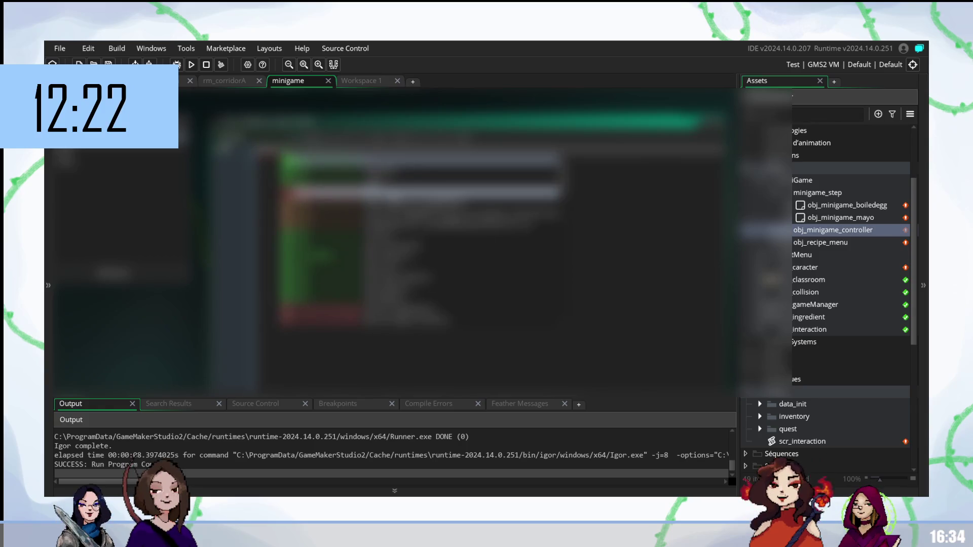
pyautogui.click(393, 199)
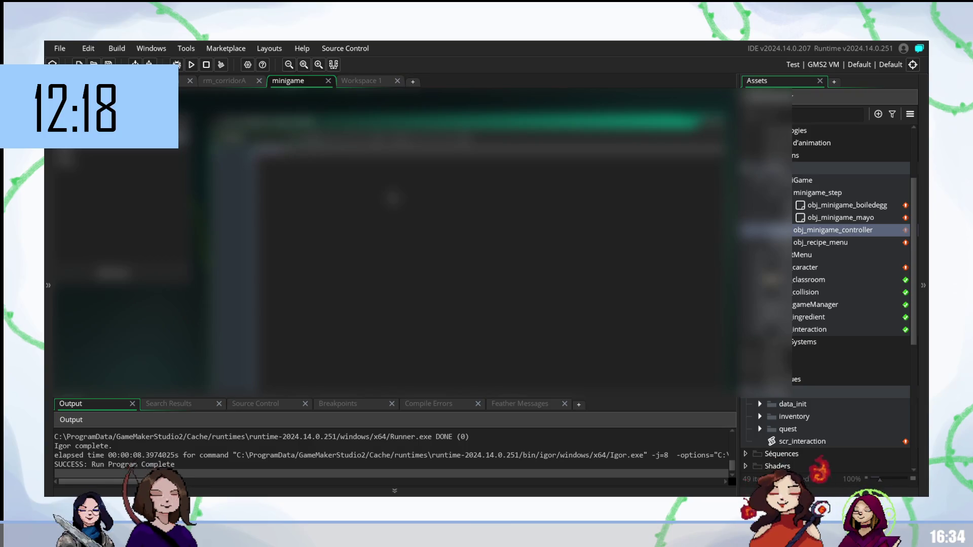
pyautogui.doubleClick(393, 198)
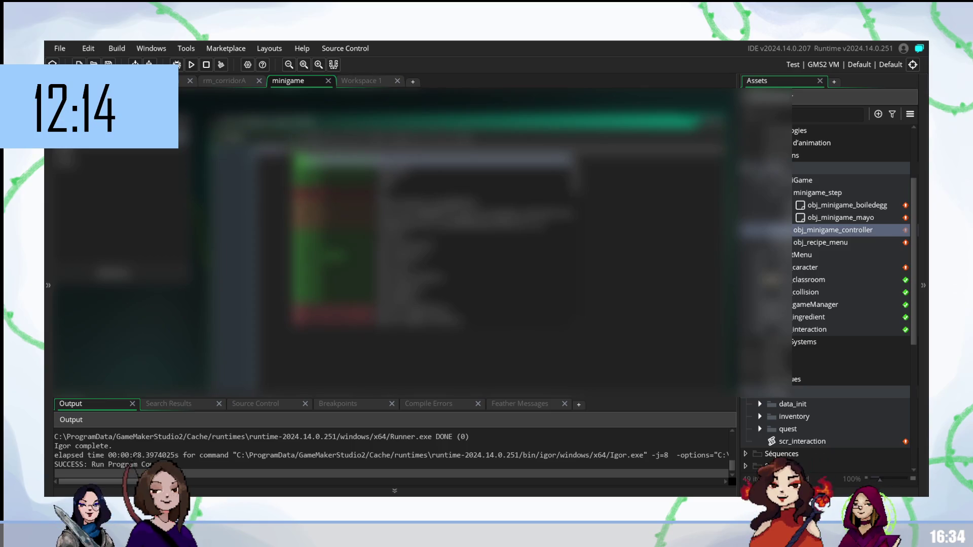
pyautogui.press('Escape')
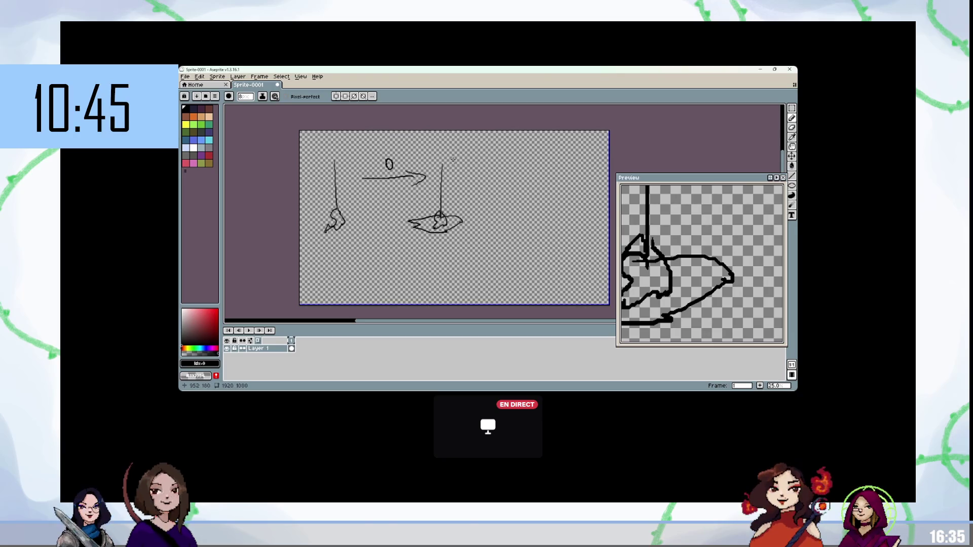
# Pencil a small 'c' mark above the right-hand line, undoing the extra stroke beside it
pyautogui.moveTo(453, 163); pyautogui.dragTo(452, 170)
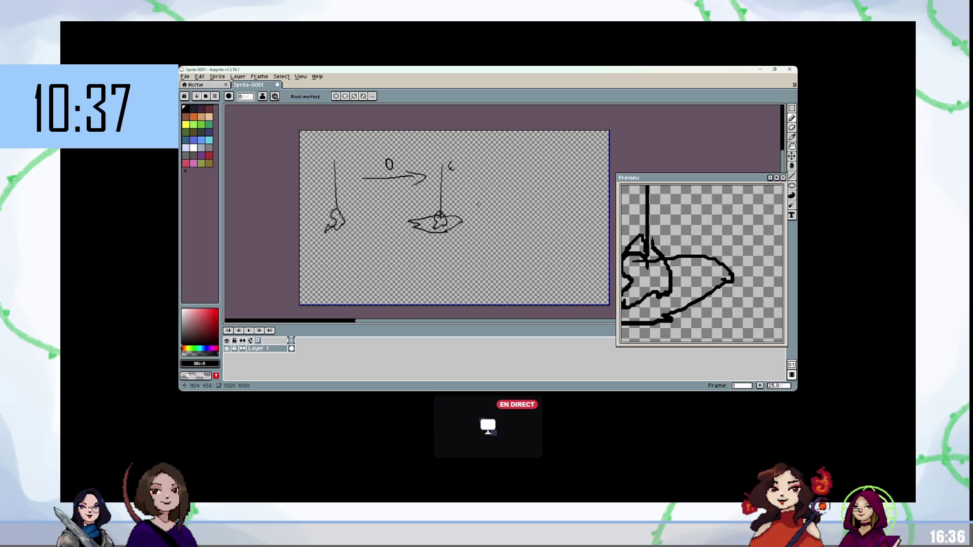
pyautogui.press('b')
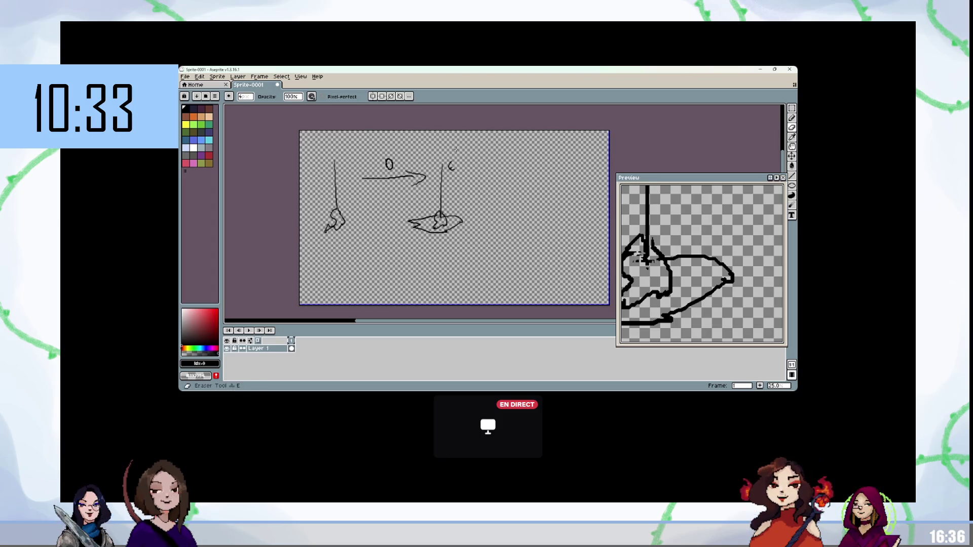
pyautogui.press('e')
pyautogui.moveTo(447, 159); pyautogui.dragTo(455, 147)
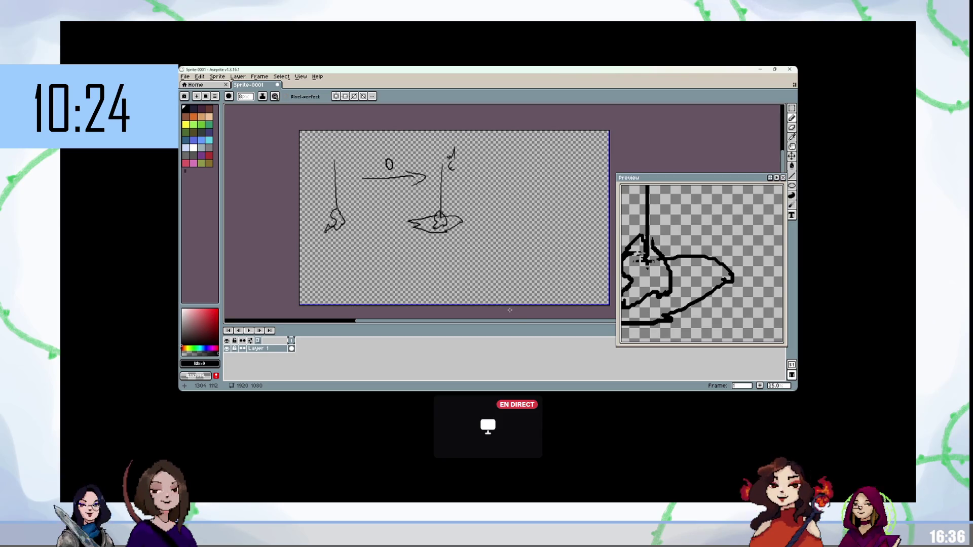
pyautogui.hotkey('ctrl', 'z')
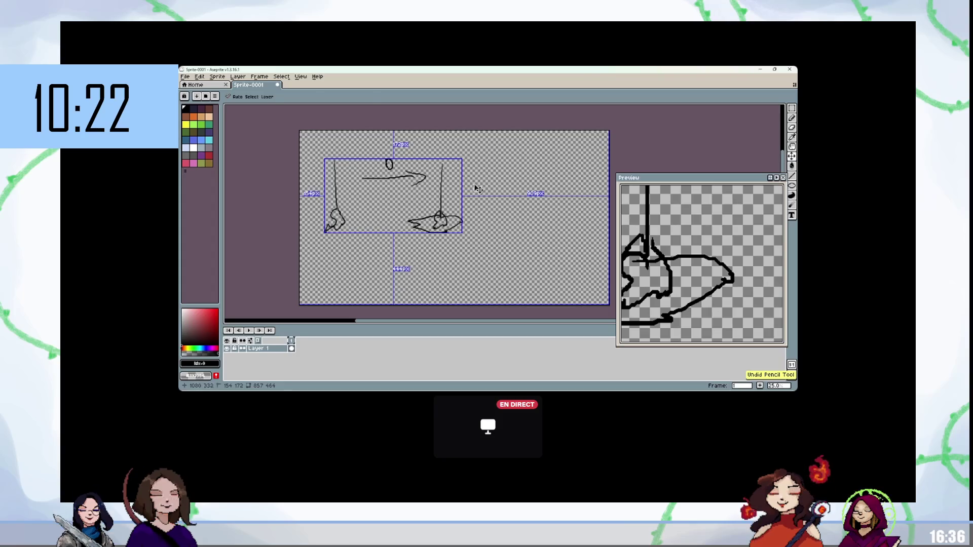
# Sketch a large rectangle right of the drawings with small squares along its top
pyautogui.moveTo(488, 217)
pyautogui.mouseDown()
pyautogui.moveTo(521, 154)
pyautogui.moveTo(500, 223)
pyautogui.moveTo(475, 225)
pyautogui.mouseUp()
pyautogui.moveTo(496, 190)
pyautogui.mouseDown()
pyautogui.moveTo(513, 195)
pyautogui.moveTo(499, 205)
pyautogui.moveTo(544, 208)
pyautogui.mouseUp()
pyautogui.moveTo(499, 175)
pyautogui.mouseDown()
pyautogui.moveTo(538, 166)
pyautogui.moveTo(522, 193)
pyautogui.moveTo(568, 163)
pyautogui.moveTo(572, 172)
pyautogui.mouseUp()
pyautogui.moveTo(554, 215); pyautogui.dragTo(564, 223)
pyautogui.moveTo(492, 178)
pyautogui.mouseDown()
pyautogui.moveTo(491, 193)
pyautogui.moveTo(573, 187)
pyautogui.moveTo(570, 193)
pyautogui.moveTo(568, 157)
pyautogui.moveTo(496, 165)
pyautogui.moveTo(491, 219)
pyautogui.moveTo(567, 222)
pyautogui.moveTo(561, 206)
pyautogui.mouseUp()
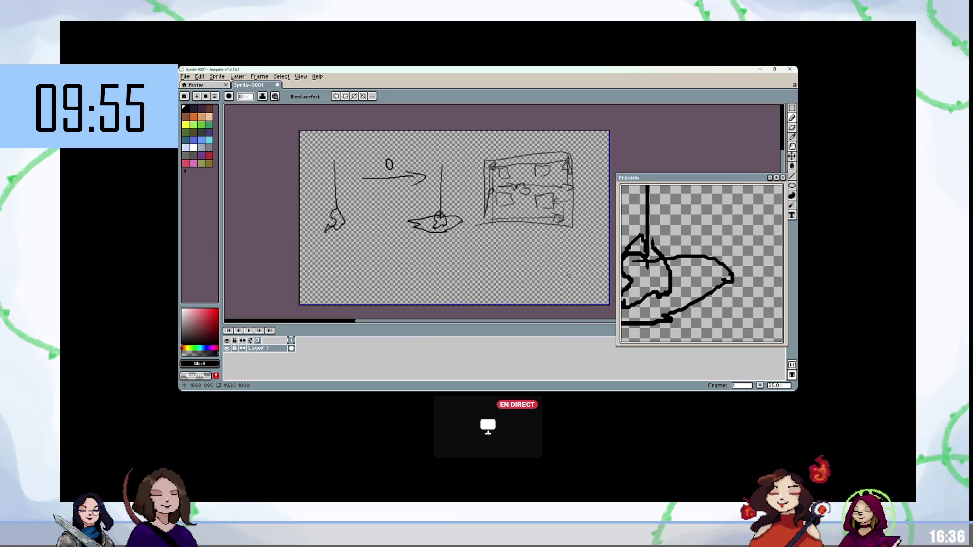
# Draw a second rectangle below with a small square inside, then clear the canvas
pyautogui.moveTo(479, 250)
pyautogui.mouseDown()
pyautogui.moveTo(483, 294)
pyautogui.moveTo(507, 241)
pyautogui.mouseUp()
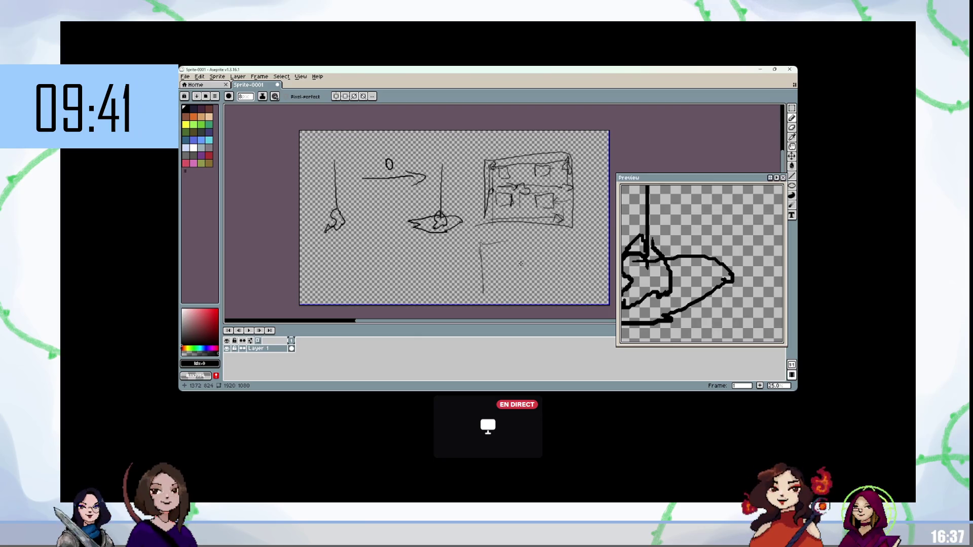
pyautogui.moveTo(729, 299)
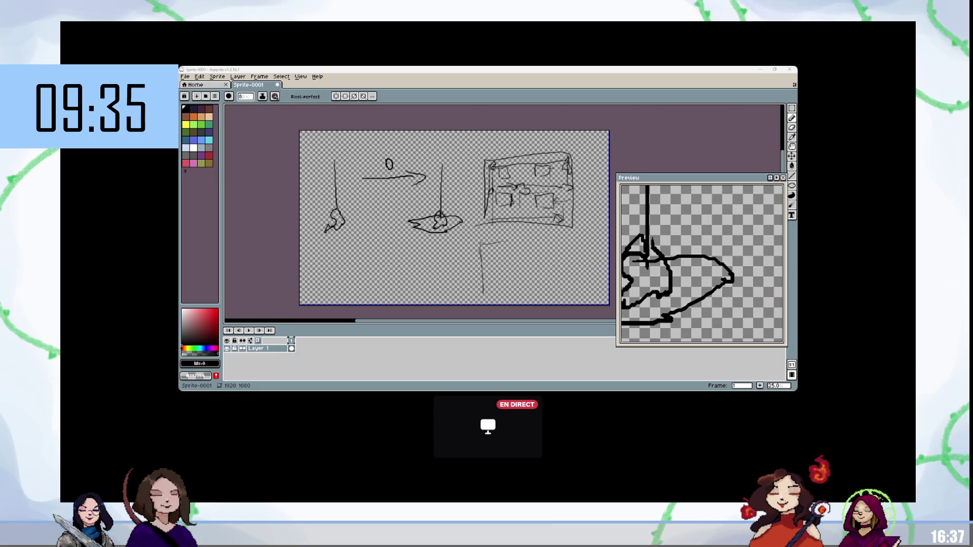
pyautogui.moveTo(486, 287)
pyautogui.mouseDown()
pyautogui.moveTo(484, 242)
pyautogui.moveTo(572, 281)
pyautogui.moveTo(572, 299)
pyautogui.mouseUp()
pyautogui.moveTo(485, 254); pyautogui.dragTo(575, 300)
pyautogui.moveTo(498, 271)
pyautogui.mouseDown()
pyautogui.moveTo(497, 255)
pyautogui.moveTo(502, 272)
pyautogui.mouseUp()
pyautogui.press('Delete')
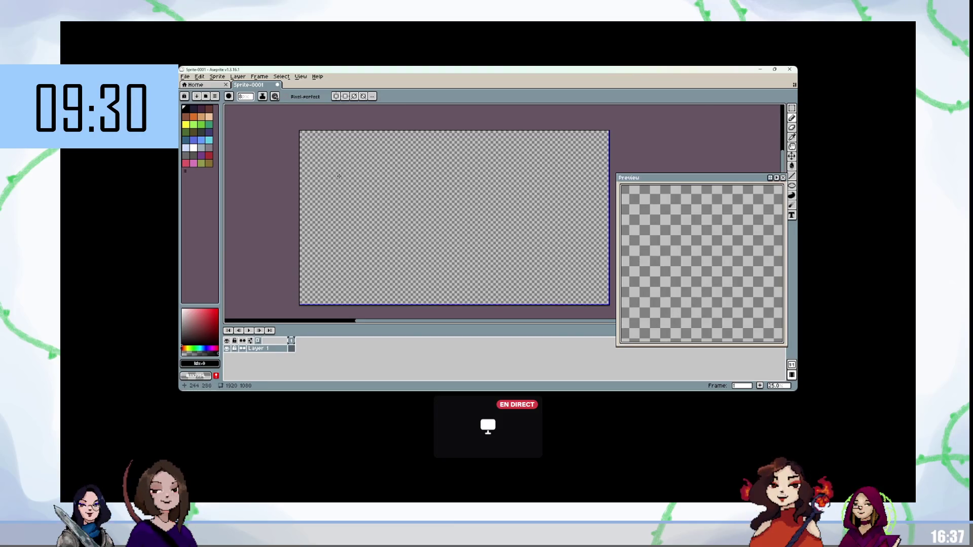
# Draw a large counter outline with two small boxes along its upper side
pyautogui.moveTo(325, 251)
pyautogui.mouseDown()
pyautogui.moveTo(325, 162)
pyautogui.moveTo(550, 153)
pyautogui.moveTo(548, 261)
pyautogui.moveTo(395, 286)
pyautogui.moveTo(551, 143)
pyautogui.moveTo(381, 290)
pyautogui.moveTo(357, 172)
pyautogui.moveTo(409, 146)
pyautogui.mouseUp()
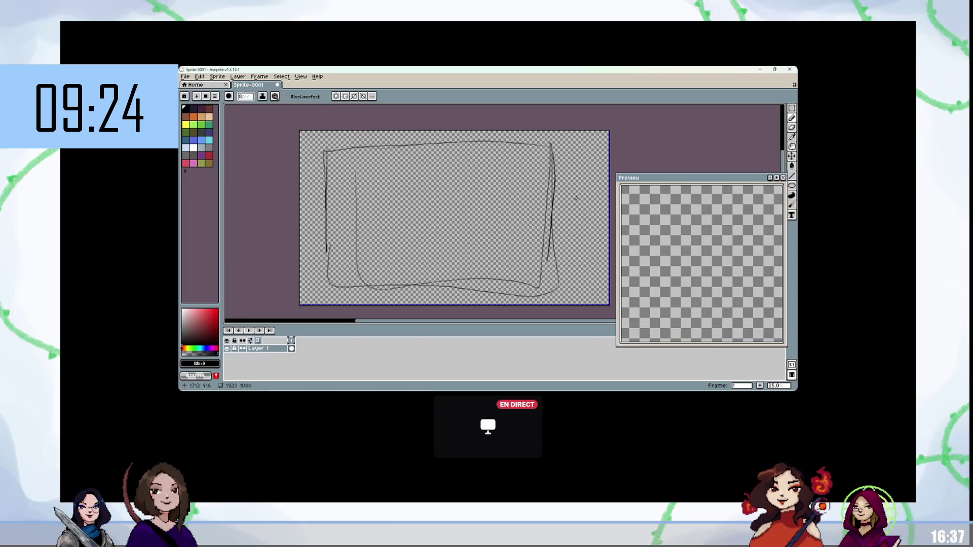
pyautogui.moveTo(357, 215)
pyautogui.mouseDown()
pyautogui.moveTo(355, 181)
pyautogui.moveTo(409, 182)
pyautogui.moveTo(416, 212)
pyautogui.mouseUp()
pyautogui.moveTo(408, 183); pyautogui.dragTo(411, 203)
pyautogui.moveTo(478, 178); pyautogui.dragTo(476, 211)
pyautogui.moveTo(476, 179); pyautogui.dragTo(525, 178)
pyautogui.moveTo(468, 213)
pyautogui.mouseDown()
pyautogui.moveTo(536, 212)
pyautogui.moveTo(477, 178)
pyautogui.mouseUp()
# Add round stains at the corners and between boxes, plus a lower-right box
pyautogui.moveTo(349, 160)
pyautogui.mouseDown()
pyautogui.moveTo(330, 178)
pyautogui.moveTo(346, 158)
pyautogui.mouseUp()
pyautogui.moveTo(436, 170)
pyautogui.mouseDown()
pyautogui.moveTo(432, 185)
pyautogui.moveTo(458, 175)
pyautogui.moveTo(433, 168)
pyautogui.mouseUp()
pyautogui.moveTo(537, 245)
pyautogui.mouseDown()
pyautogui.moveTo(525, 269)
pyautogui.moveTo(552, 241)
pyautogui.mouseUp()
pyautogui.moveTo(525, 272)
pyautogui.mouseDown()
pyautogui.moveTo(545, 279)
pyautogui.moveTo(550, 259)
pyautogui.mouseUp()
pyautogui.moveTo(371, 267)
pyautogui.mouseDown()
pyautogui.moveTo(395, 284)
pyautogui.moveTo(361, 273)
pyautogui.moveTo(345, 234)
pyautogui.moveTo(422, 233)
pyautogui.moveTo(369, 270)
pyautogui.mouseUp()
pyautogui.moveTo(478, 237)
pyautogui.mouseDown()
pyautogui.moveTo(479, 264)
pyautogui.moveTo(526, 234)
pyautogui.mouseUp()
pyautogui.moveTo(480, 266); pyautogui.dragTo(528, 267)
# Redraw the looped mark near the centre, add a vertical line, and start a note on the right
pyautogui.moveTo(336, 202); pyautogui.dragTo(338, 234)
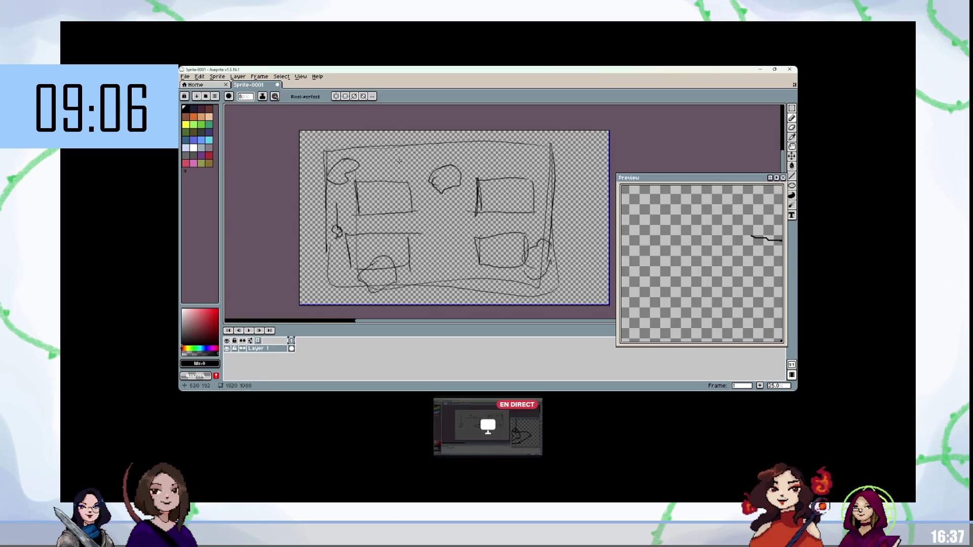
pyautogui.hotkey('ctrl', 'z')
pyautogui.moveTo(439, 200); pyautogui.dragTo(442, 226)
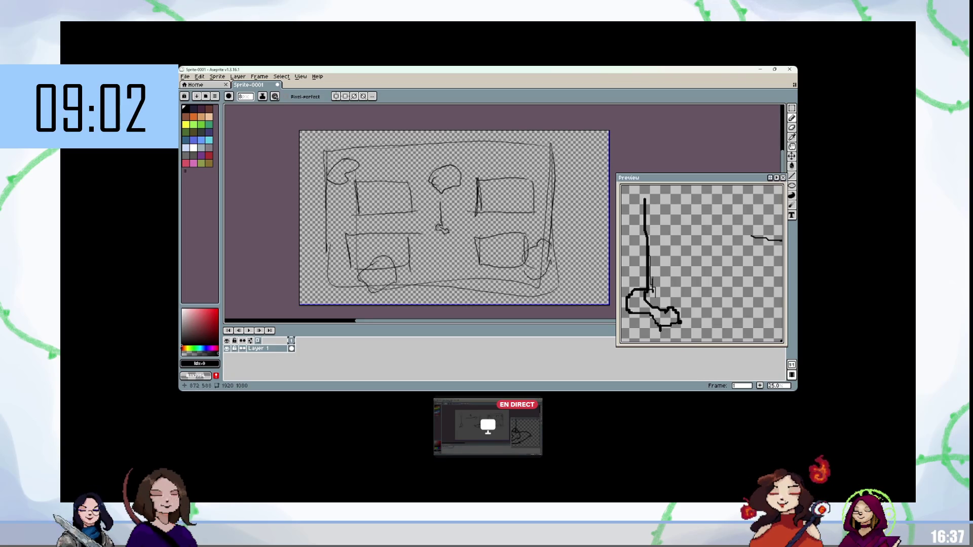
pyautogui.moveTo(438, 150)
pyautogui.mouseDown()
pyautogui.moveTo(435, 161)
pyautogui.moveTo(341, 171)
pyautogui.mouseUp()
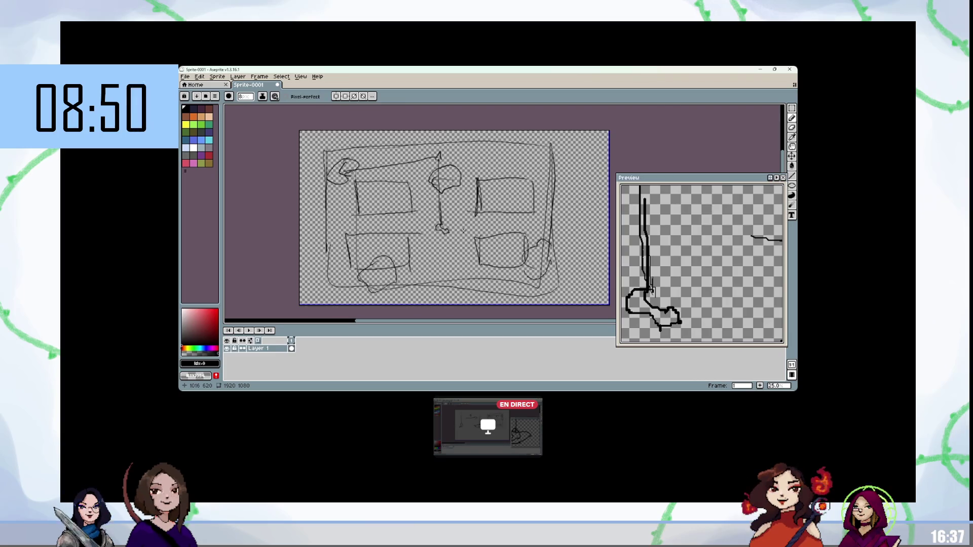
pyautogui.moveTo(577, 147)
pyautogui.mouseDown()
pyautogui.moveTo(571, 157)
pyautogui.moveTo(586, 161)
pyautogui.moveTo(594, 151)
pyautogui.moveTo(567, 178)
pyautogui.moveTo(607, 167)
pyautogui.moveTo(566, 205)
pyautogui.moveTo(591, 204)
pyautogui.moveTo(569, 225)
pyautogui.mouseUp()
# Add more letters to the right-hand notes, undoing a stray line along the top
pyautogui.moveTo(575, 221)
pyautogui.mouseDown()
pyautogui.moveTo(583, 234)
pyautogui.moveTo(586, 209)
pyautogui.moveTo(597, 223)
pyautogui.mouseUp()
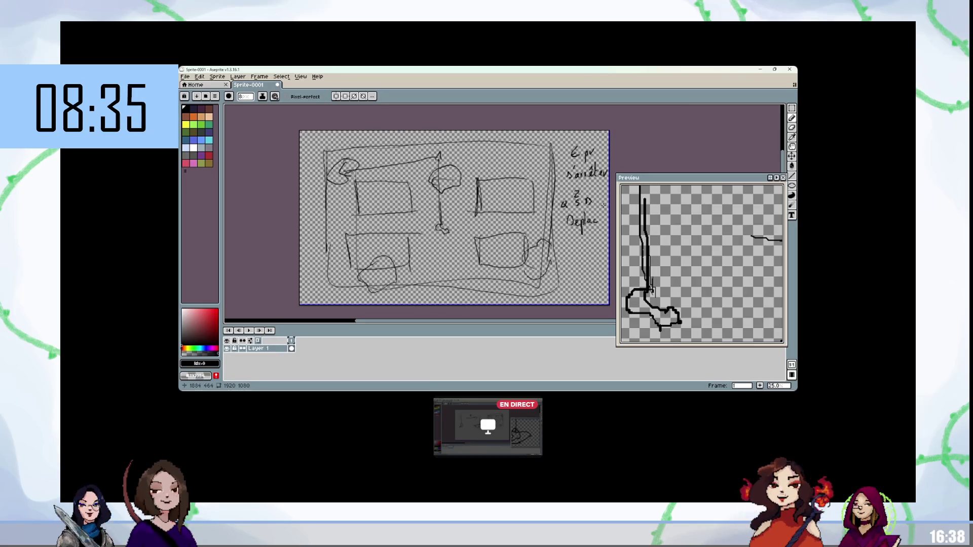
pyautogui.moveTo(332, 131)
pyautogui.mouseDown()
pyautogui.moveTo(335, 144)
pyautogui.moveTo(552, 131)
pyautogui.mouseUp()
pyautogui.hotkey('ctrl', 'z')
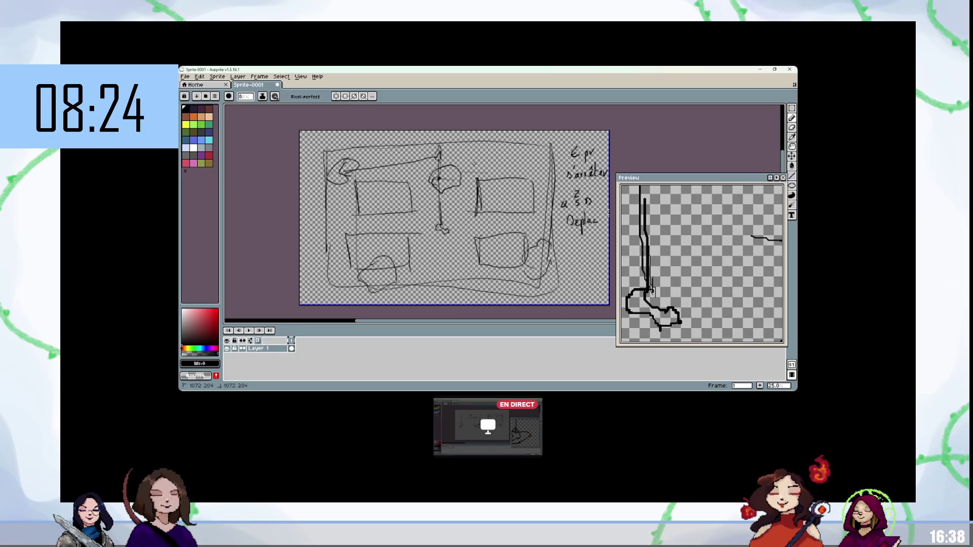
# Add small strokes mid-sketch and write '10 tache' in the top-left corner
pyautogui.moveTo(471, 170); pyautogui.dragTo(491, 168)
pyautogui.moveTo(426, 172); pyautogui.dragTo(405, 172)
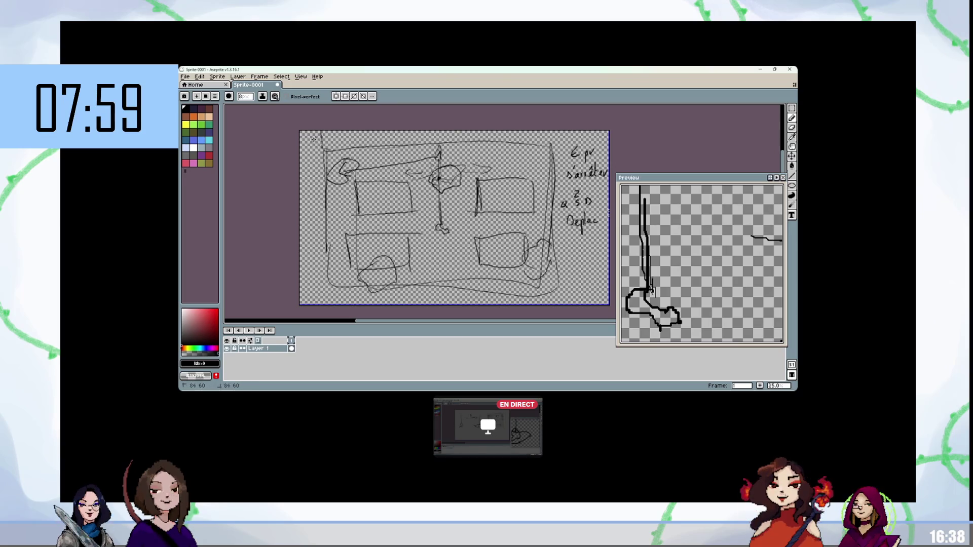
pyautogui.moveTo(317, 137)
pyautogui.mouseDown()
pyautogui.moveTo(315, 145)
pyautogui.moveTo(365, 141)
pyautogui.mouseUp()
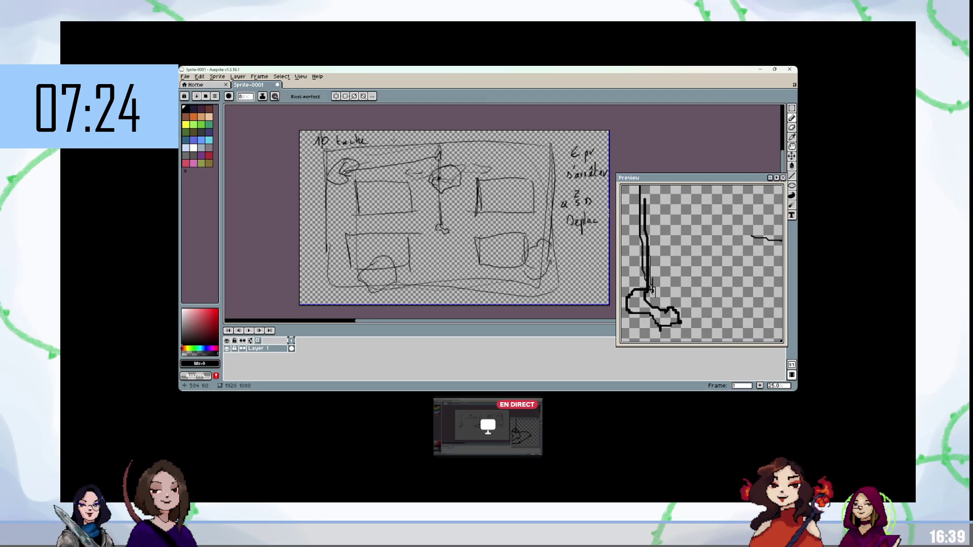
# Sketch diagonal zigzags and short strokes over the counter, undo the last, and add Layer 2
pyautogui.moveTo(393, 148)
pyautogui.mouseDown()
pyautogui.moveTo(507, 205)
pyautogui.moveTo(549, 286)
pyautogui.mouseUp()
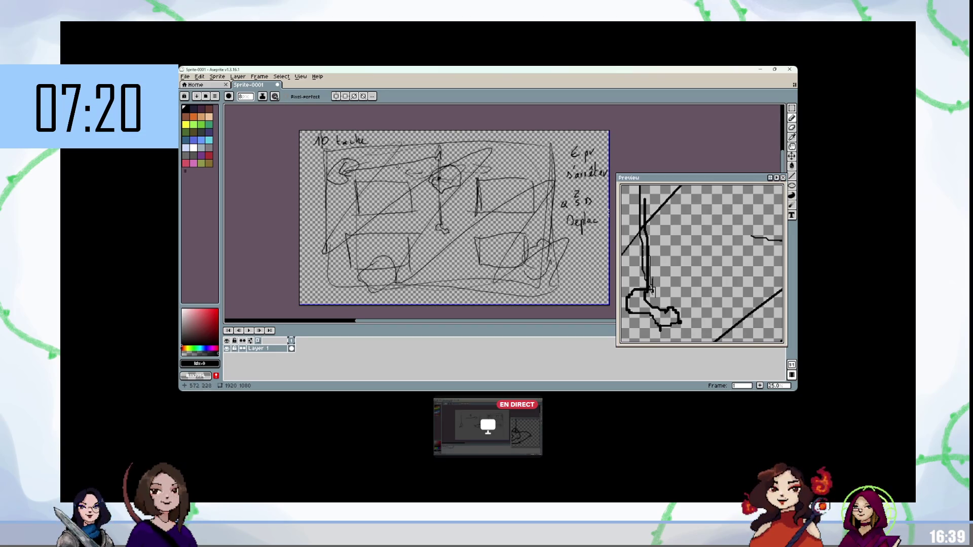
pyautogui.moveTo(521, 154); pyautogui.dragTo(551, 195)
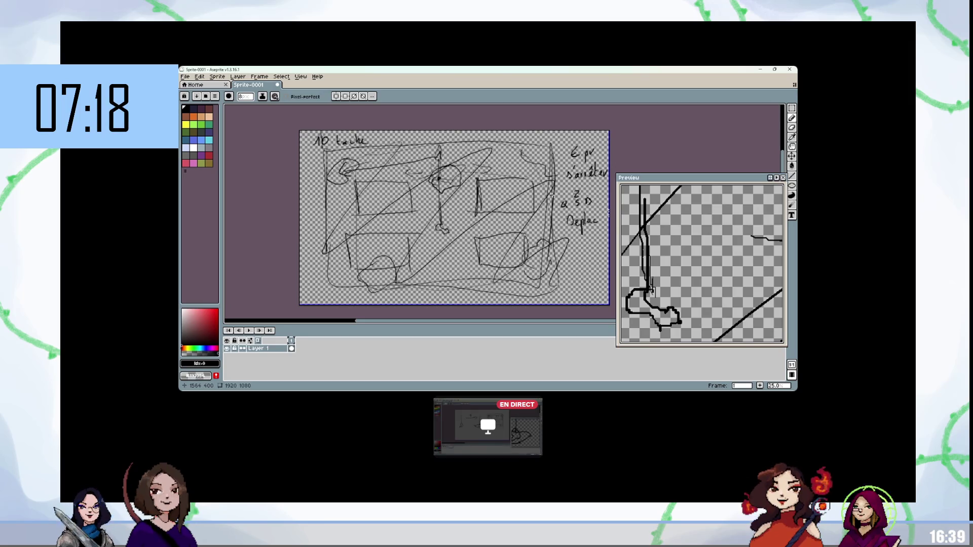
pyautogui.moveTo(524, 148); pyautogui.dragTo(522, 160)
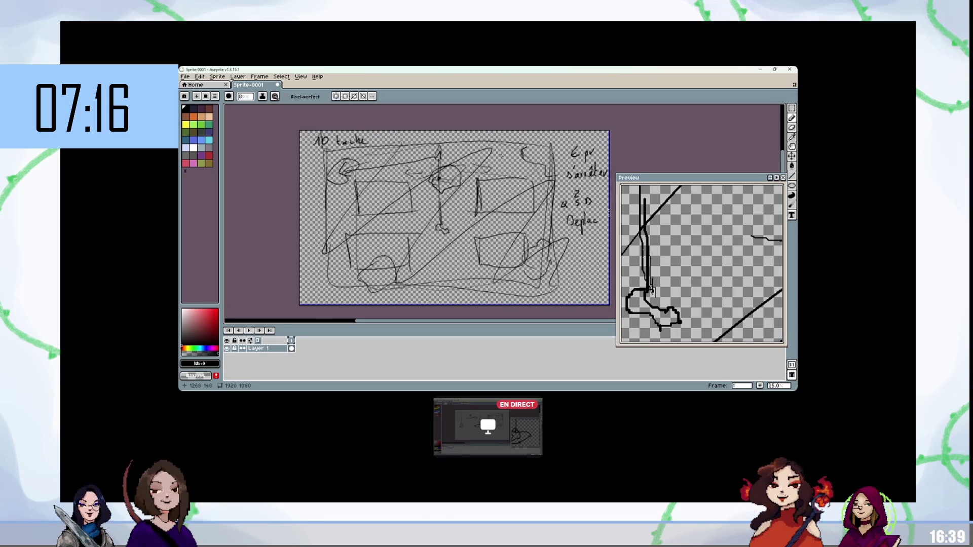
pyautogui.moveTo(441, 261)
pyautogui.mouseDown()
pyautogui.moveTo(425, 279)
pyautogui.moveTo(469, 285)
pyautogui.moveTo(422, 285)
pyautogui.mouseUp()
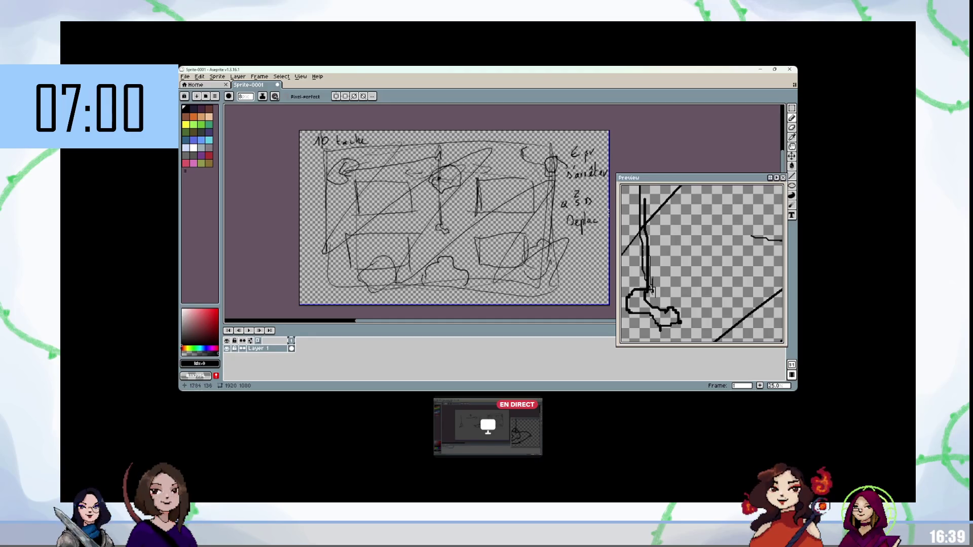
pyautogui.hotkey('ctrl', 'z')
pyautogui.hotkey('shift', 'n')
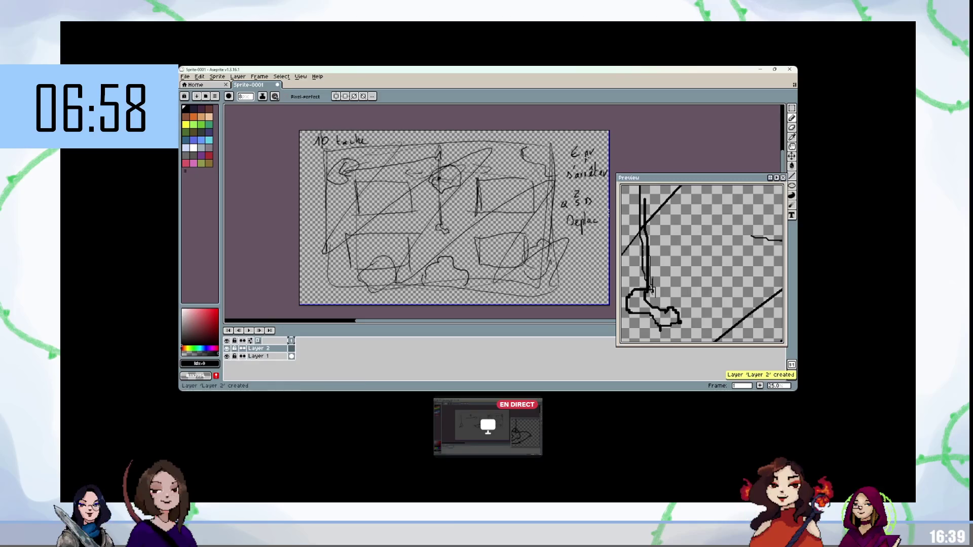
# Draw cyan loops and centre-pointing arrows on Layer 2, then clear them
pyautogui.click(208, 139)
pyautogui.moveTo(556, 149)
pyautogui.mouseDown()
pyautogui.moveTo(567, 187)
pyautogui.moveTo(453, 163)
pyautogui.mouseUp()
pyautogui.moveTo(549, 186)
pyautogui.mouseDown()
pyautogui.moveTo(471, 196)
pyautogui.moveTo(477, 201)
pyautogui.mouseUp()
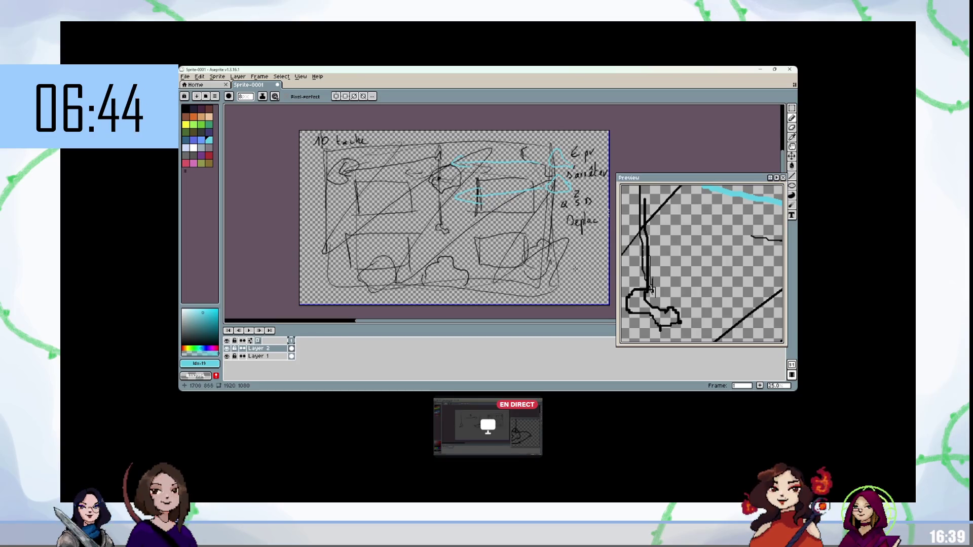
pyautogui.press('Delete')
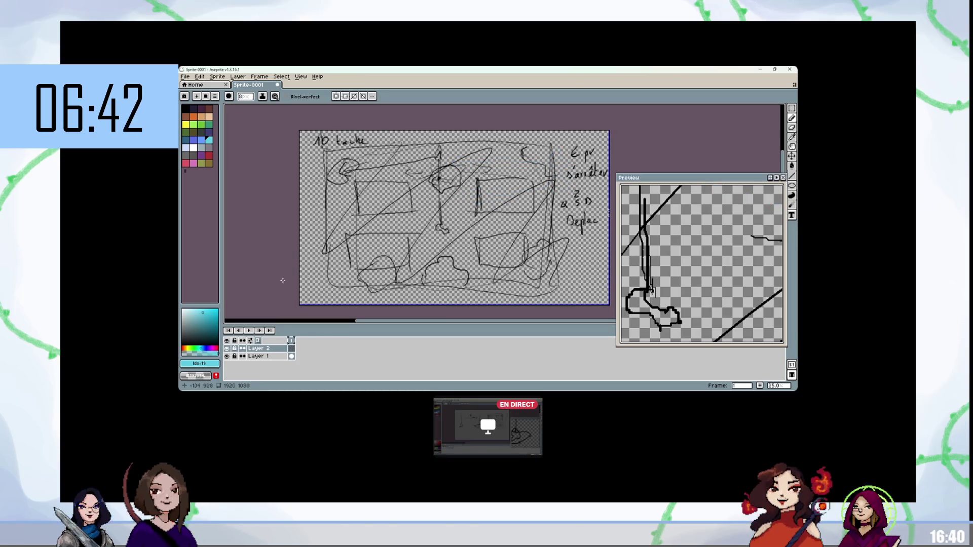
# Handwrite the 'Slime pr 2nd phase' note in black at the lower right
pyautogui.press('x')
pyautogui.moveTo(575, 254)
pyautogui.mouseDown()
pyautogui.moveTo(568, 264)
pyautogui.moveTo(599, 263)
pyautogui.moveTo(562, 283)
pyautogui.moveTo(594, 280)
pyautogui.moveTo(570, 300)
pyautogui.moveTo(581, 298)
pyautogui.mouseUp()
pyautogui.moveTo(588, 295); pyautogui.dragTo(594, 298)
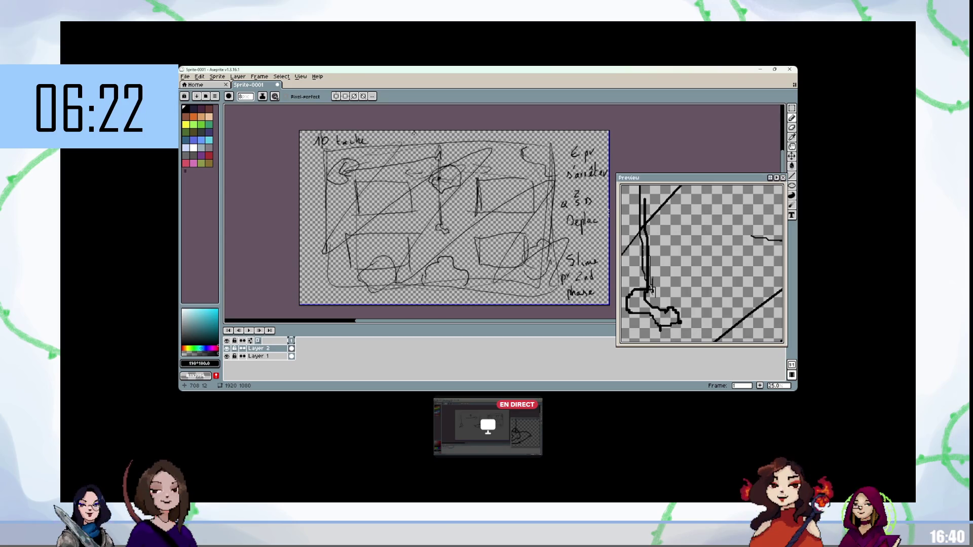
pyautogui.hscroll(5, 509, 189)
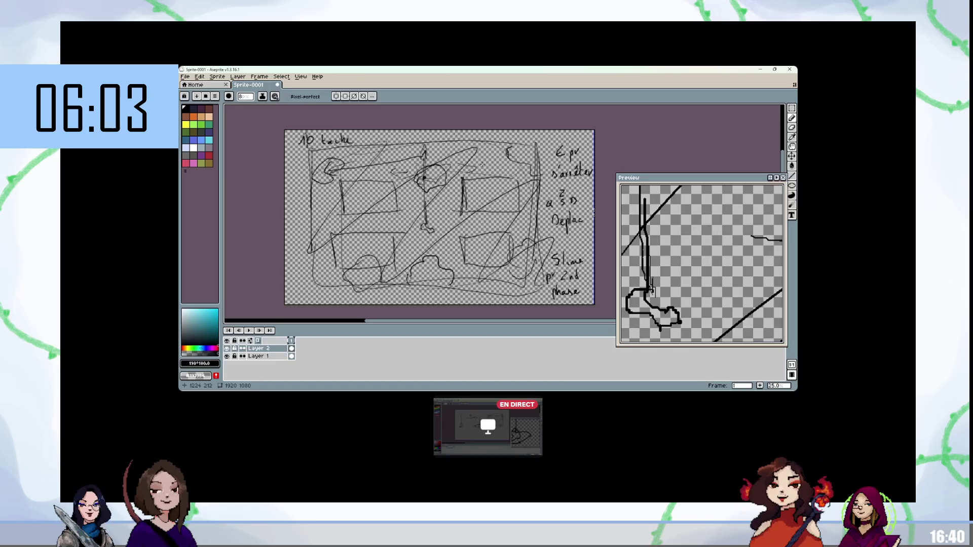
pyautogui.click(217, 311)
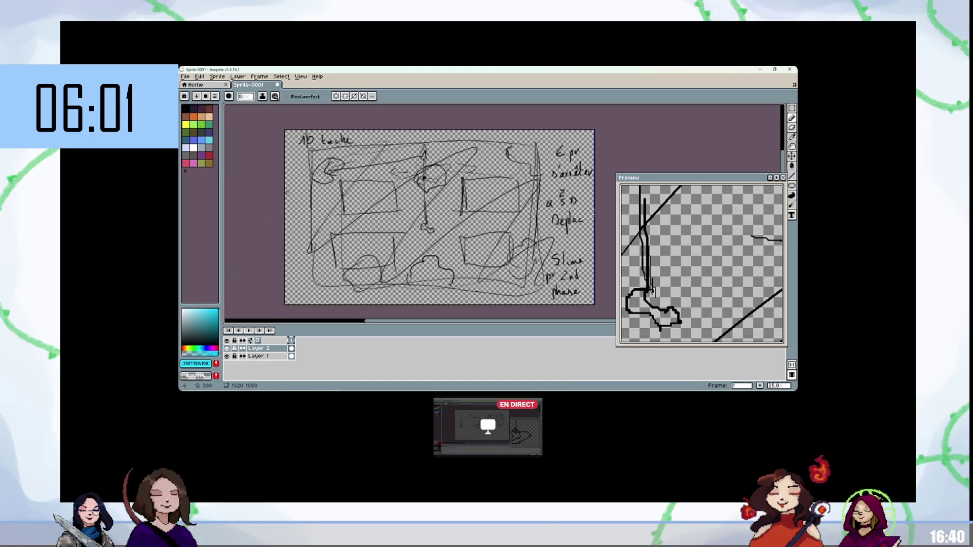
# Draw a cyan loop, hook and lines across the left of the sketch on Layer 2
pyautogui.moveTo(294, 177); pyautogui.dragTo(295, 176)
pyautogui.moveTo(292, 210)
pyautogui.mouseDown()
pyautogui.moveTo(309, 213)
pyautogui.moveTo(293, 214)
pyautogui.moveTo(309, 252)
pyautogui.moveTo(450, 249)
pyautogui.moveTo(360, 212)
pyautogui.moveTo(424, 206)
pyautogui.mouseUp()
pyautogui.moveTo(322, 172); pyautogui.dragTo(390, 174)
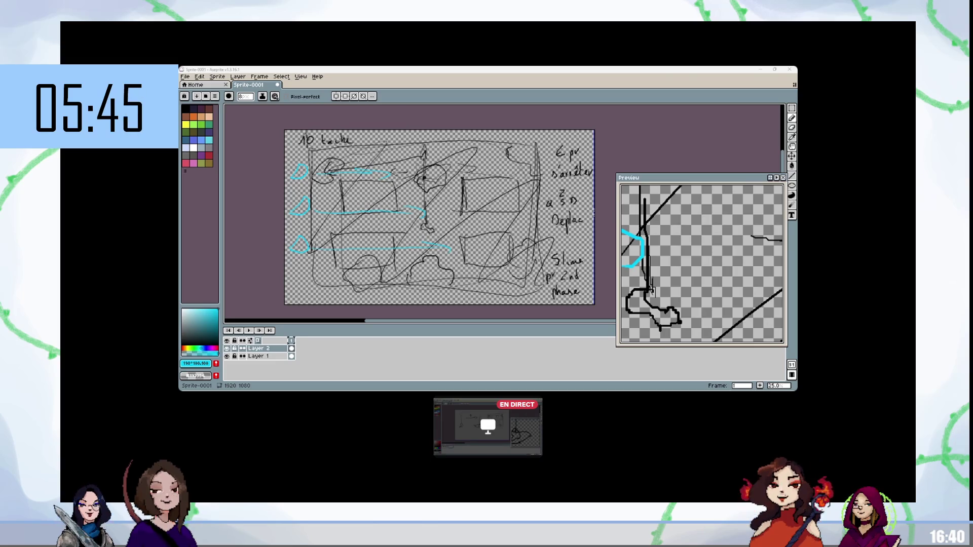
pyautogui.press('v')
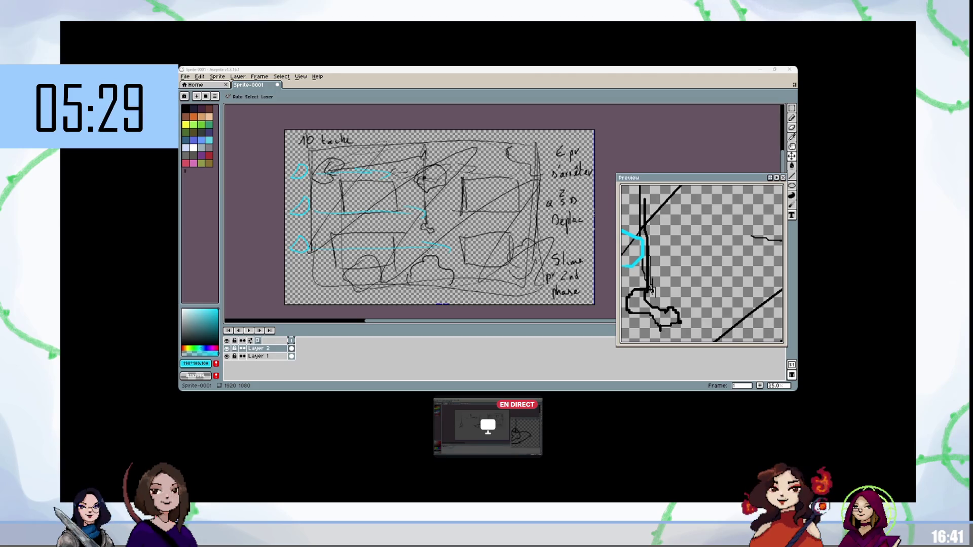
pyautogui.press('b')
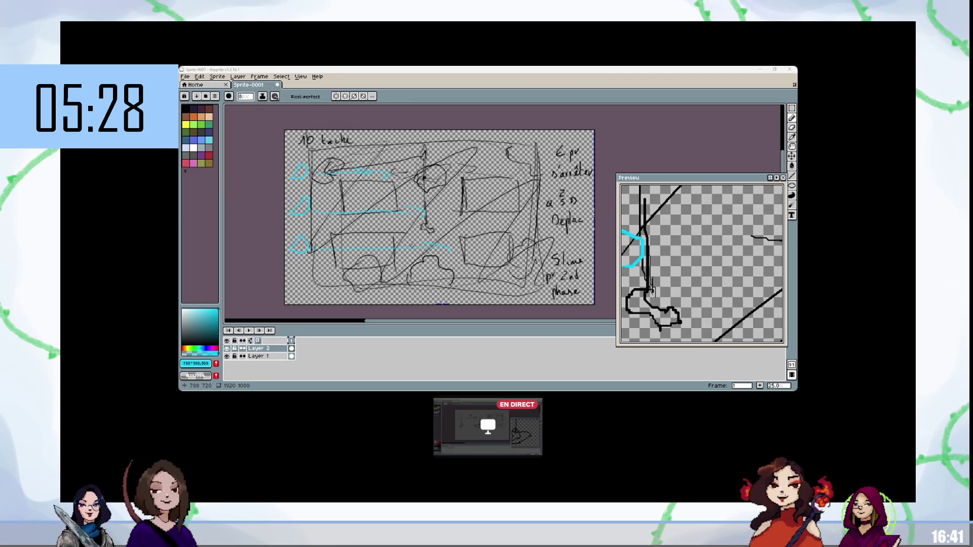
pyautogui.click(227, 349)
pyautogui.click(227, 348)
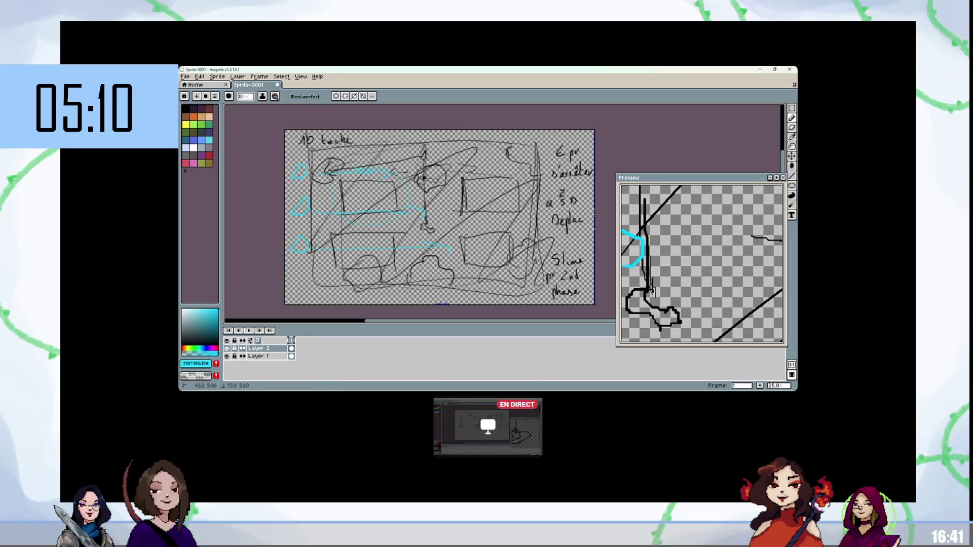
# Hide Layer 2 and make Layer 1 the active drawing layer with the Pencil
pyautogui.press('v')
pyautogui.click(227, 348)
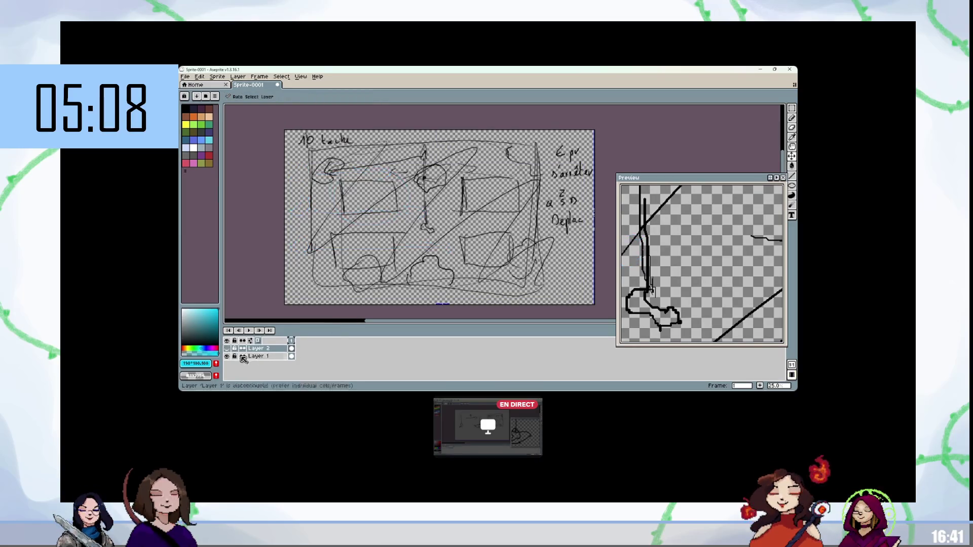
pyautogui.click(243, 357)
pyautogui.press('b')
# In yellow, circle the left box, add a cross, and trace over the vertical line
pyautogui.click(185, 125)
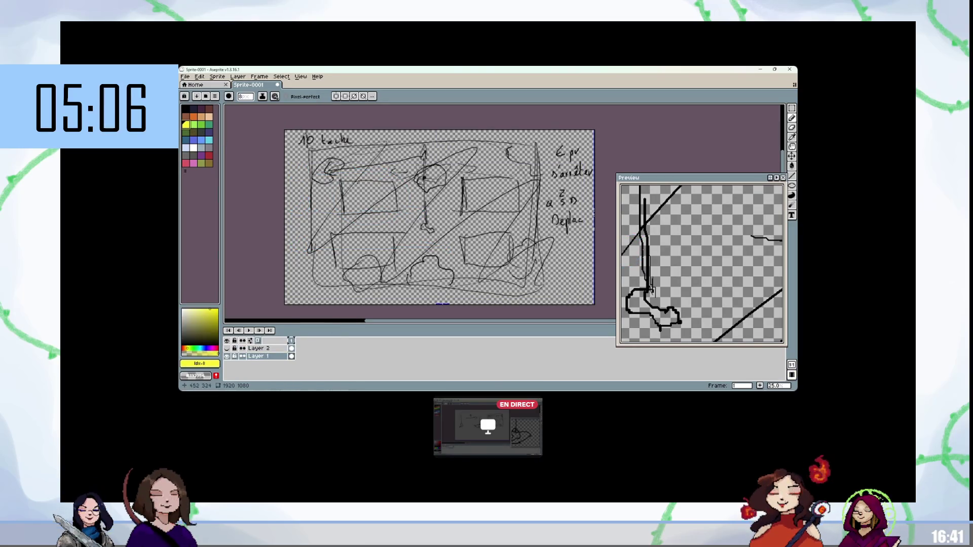
pyautogui.moveTo(400, 172); pyautogui.dragTo(331, 180)
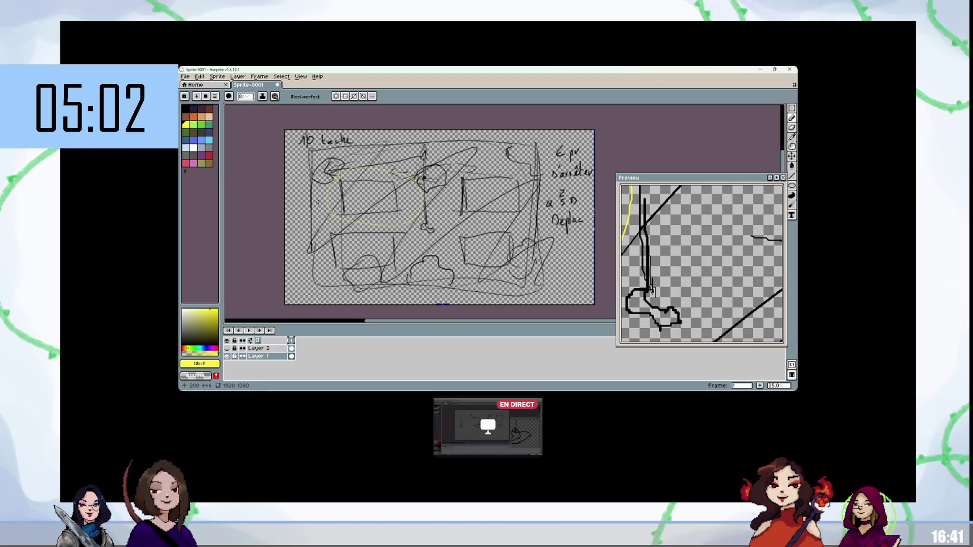
pyautogui.moveTo(400, 205); pyautogui.dragTo(412, 196)
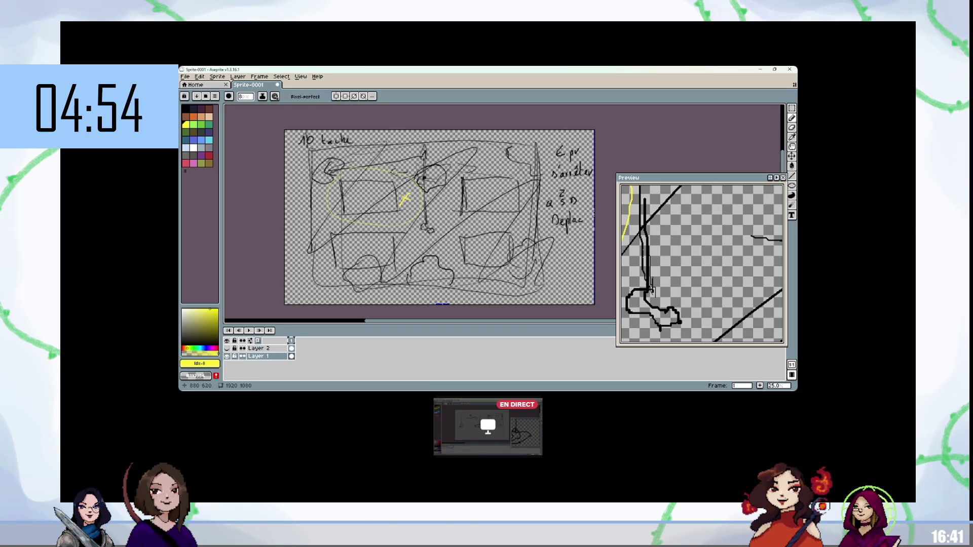
pyautogui.moveTo(427, 230); pyautogui.dragTo(425, 195)
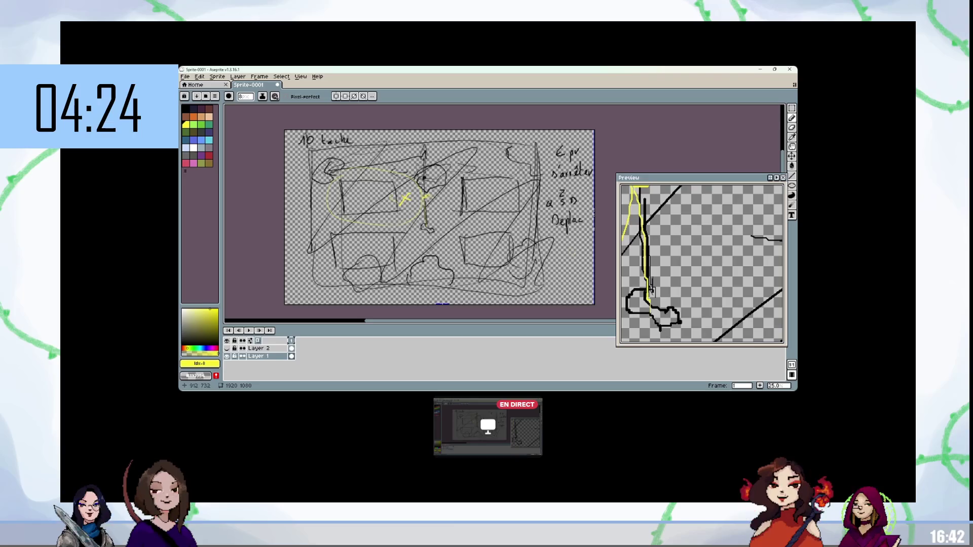
pyautogui.moveTo(428, 193); pyautogui.dragTo(428, 223)
pyautogui.moveTo(398, 193)
pyautogui.mouseDown()
pyautogui.moveTo(427, 193)
pyautogui.moveTo(400, 203)
pyautogui.moveTo(427, 178)
pyautogui.mouseUp()
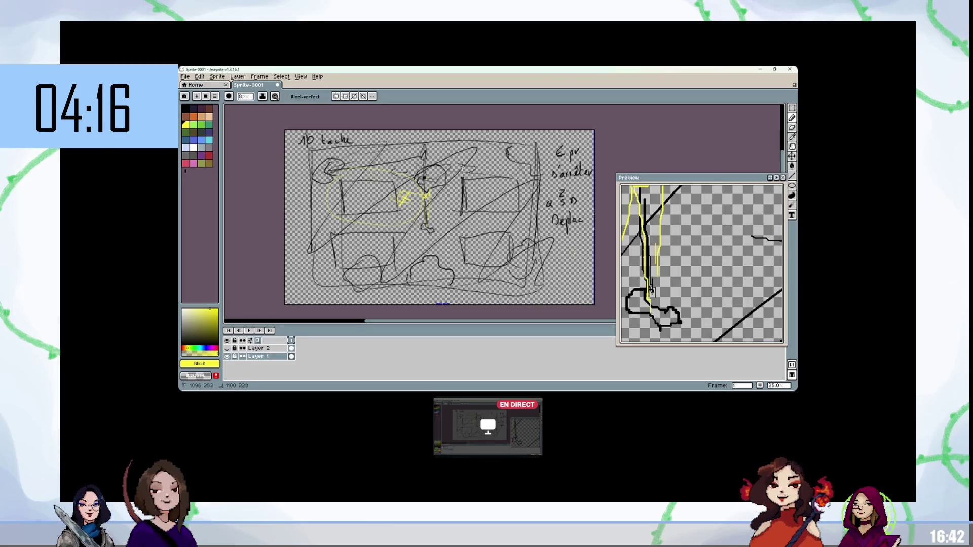
pyautogui.moveTo(463, 187); pyautogui.dragTo(462, 168)
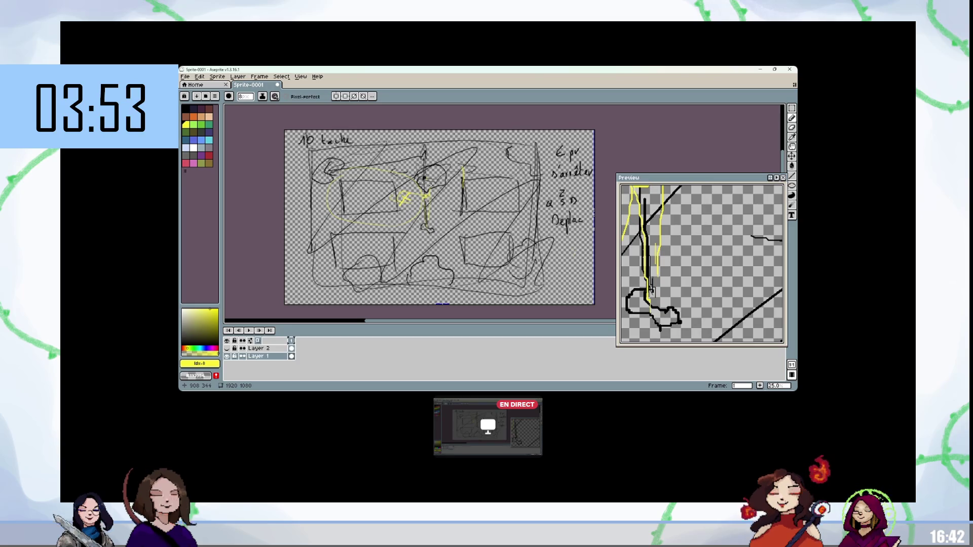
# Mark the top-left circle and draw a small yellow x, then hide Layer 2
pyautogui.moveTo(327, 158); pyautogui.dragTo(318, 170)
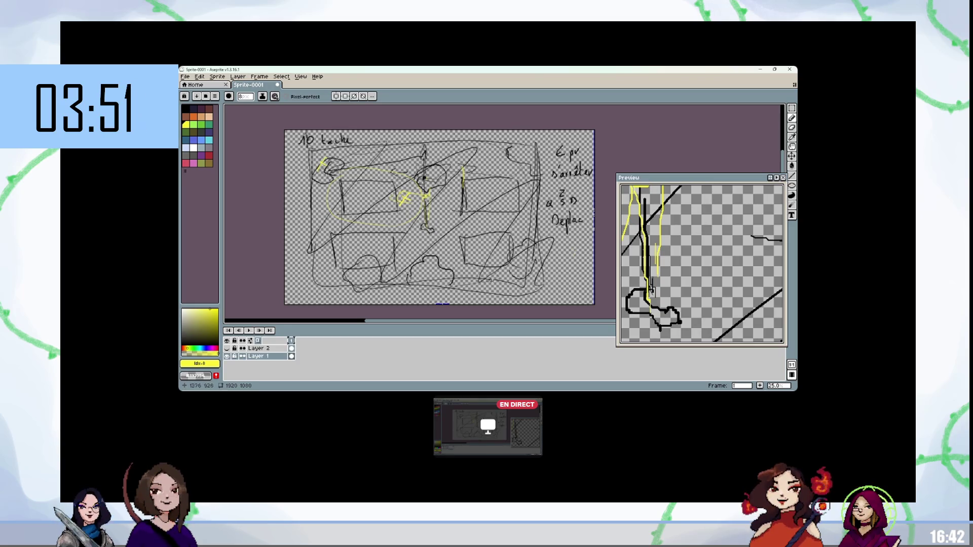
pyautogui.moveTo(468, 221); pyautogui.dragTo(476, 230)
pyautogui.moveTo(477, 222); pyautogui.dragTo(468, 230)
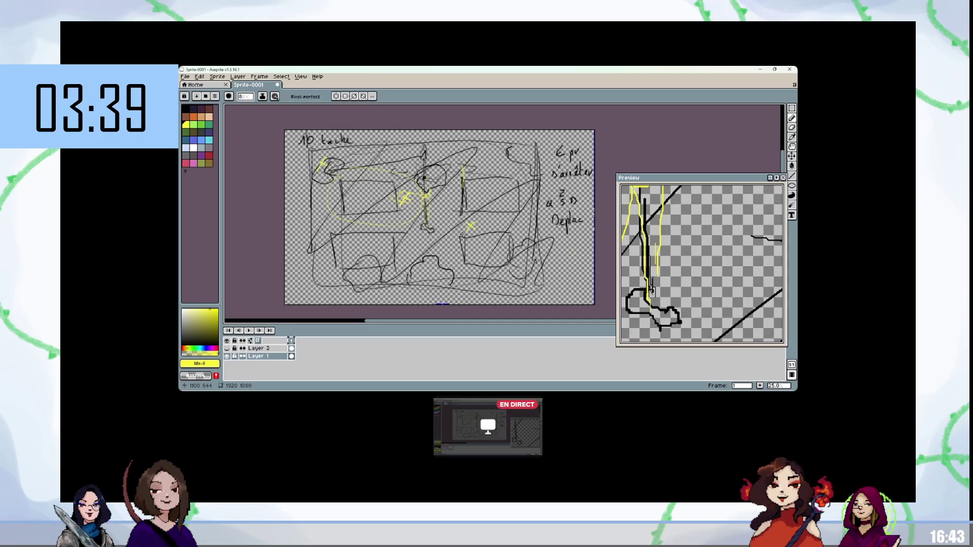
pyautogui.click(227, 349)
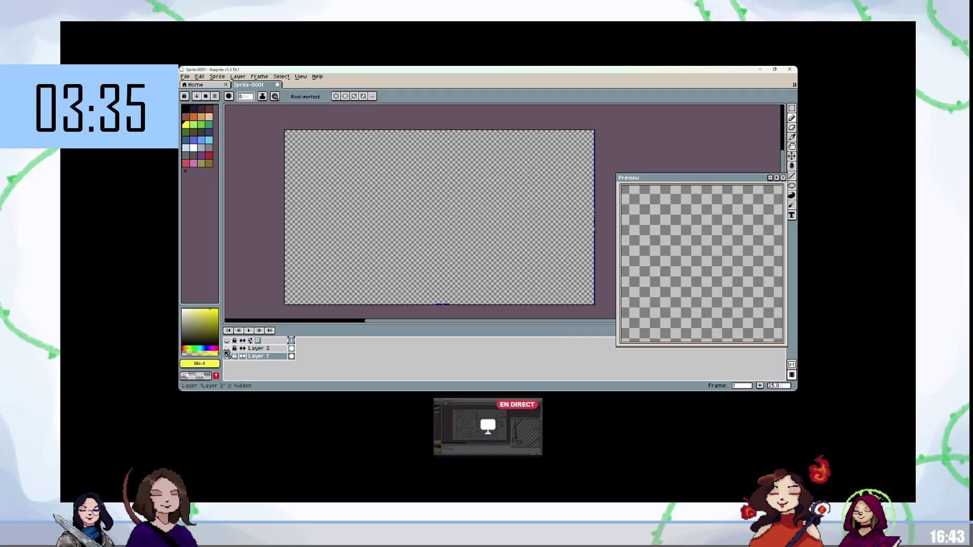
# Dismiss the accidental New Sprite dialog, undo the stray frame, and add a new Layer 3
pyautogui.hotkey('ctrl', 'n')
pyautogui.click(509, 301)
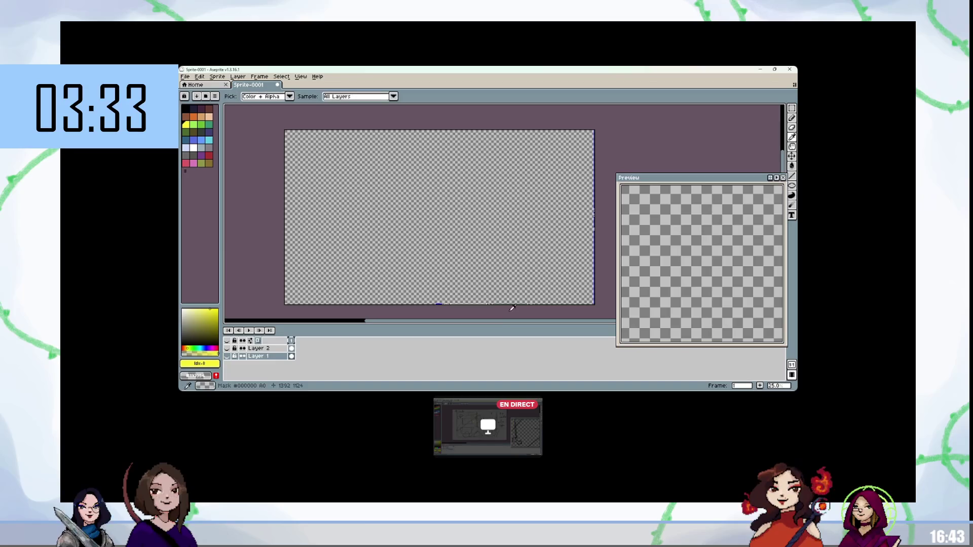
pyautogui.hotkey('ctrl', 'z')
pyautogui.hotkey('ctrl', 'z')
pyautogui.hotkey('shift', 'n')
# Draw a large black freehand rectangle as the counter outline on Layer 3
pyautogui.click(185, 109)
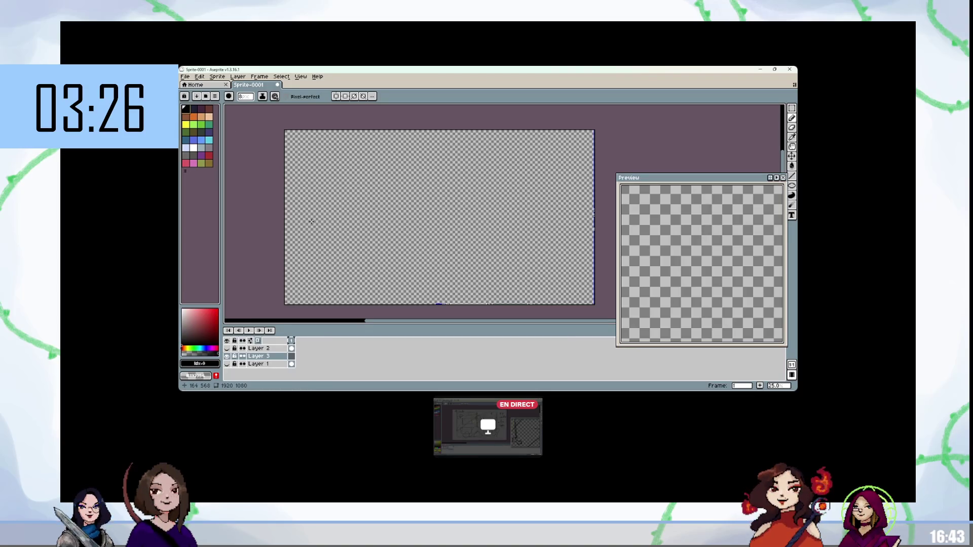
pyautogui.moveTo(297, 216)
pyautogui.mouseDown()
pyautogui.moveTo(314, 146)
pyautogui.moveTo(391, 146)
pyautogui.mouseUp()
pyautogui.moveTo(298, 213); pyautogui.dragTo(395, 209)
pyautogui.moveTo(330, 146)
pyautogui.mouseDown()
pyautogui.moveTo(400, 192)
pyautogui.moveTo(400, 209)
pyautogui.mouseUp()
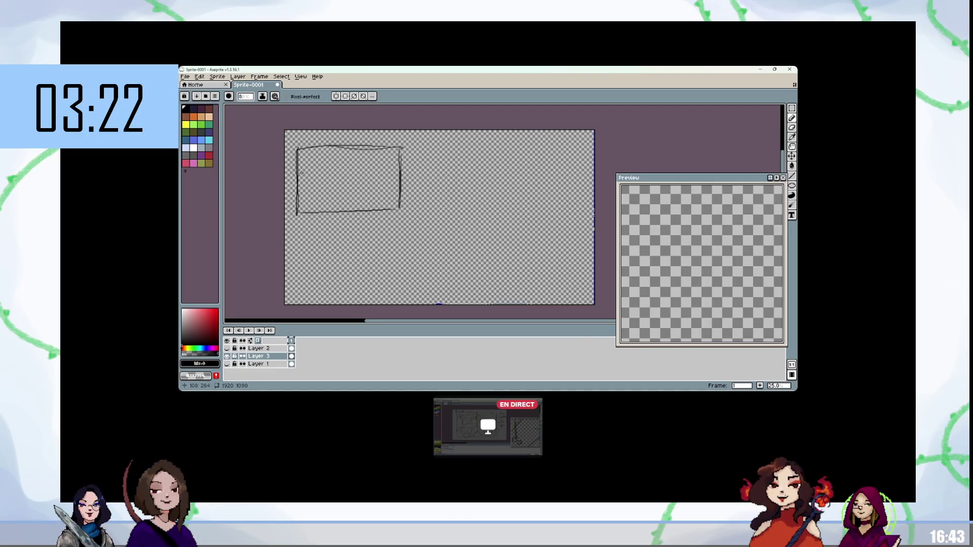
pyautogui.scroll(2, 358, 150)
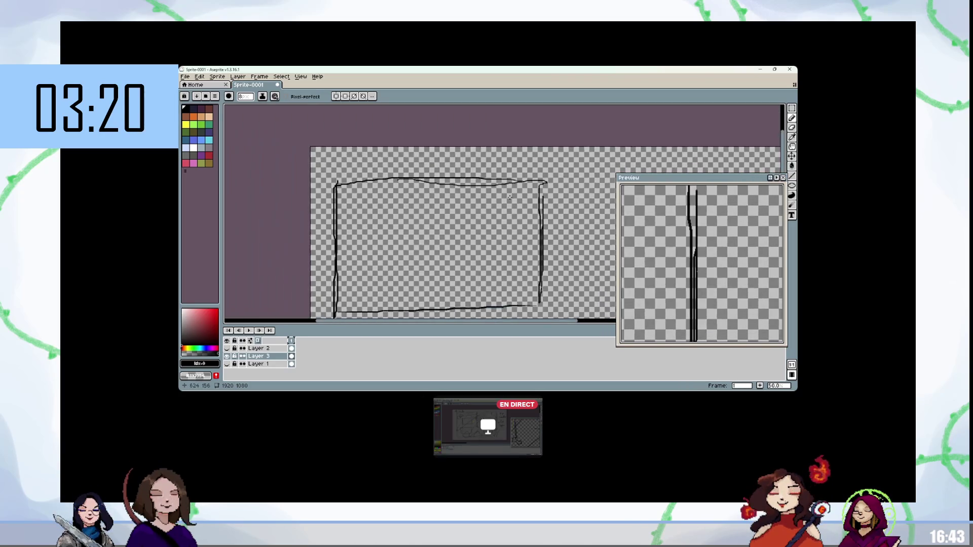
# Draw three small boxes inside the counter and redraw its top edge
pyautogui.moveTo(353, 210); pyautogui.dragTo(354, 223)
pyautogui.moveTo(352, 209); pyautogui.dragTo(399, 206)
pyautogui.moveTo(354, 237); pyautogui.dragTo(397, 236)
pyautogui.moveTo(477, 193)
pyautogui.mouseDown()
pyautogui.moveTo(476, 217)
pyautogui.moveTo(521, 194)
pyautogui.mouseUp()
pyautogui.moveTo(476, 215); pyautogui.dragTo(520, 219)
pyautogui.moveTo(334, 181); pyautogui.dragTo(526, 175)
pyautogui.moveTo(445, 250); pyautogui.dragTo(447, 281)
pyautogui.moveTo(445, 251); pyautogui.dragTo(508, 250)
pyautogui.moveTo(449, 283); pyautogui.dragTo(504, 284)
# Redraw the fourth small box at the bottom left, then settle on green after trying blue and red
pyautogui.moveTo(357, 282)
pyautogui.mouseDown()
pyautogui.moveTo(409, 279)
pyautogui.moveTo(358, 308)
pyautogui.moveTo(410, 306)
pyautogui.mouseUp()
pyautogui.moveTo(410, 279); pyautogui.dragTo(412, 306)
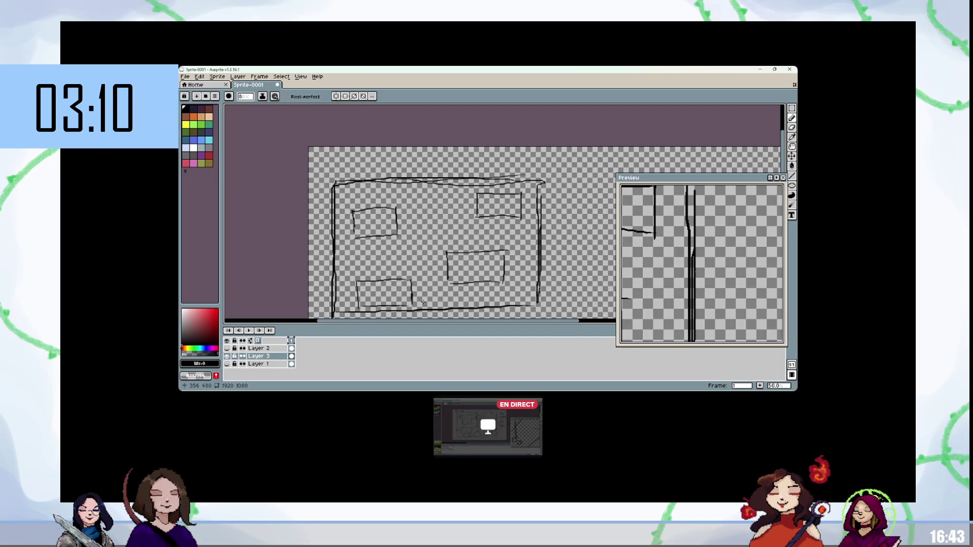
pyautogui.hotkey('ctrl', 'z')
pyautogui.hotkey('ctrl', 'z')
pyautogui.hotkey('ctrl', 'z')
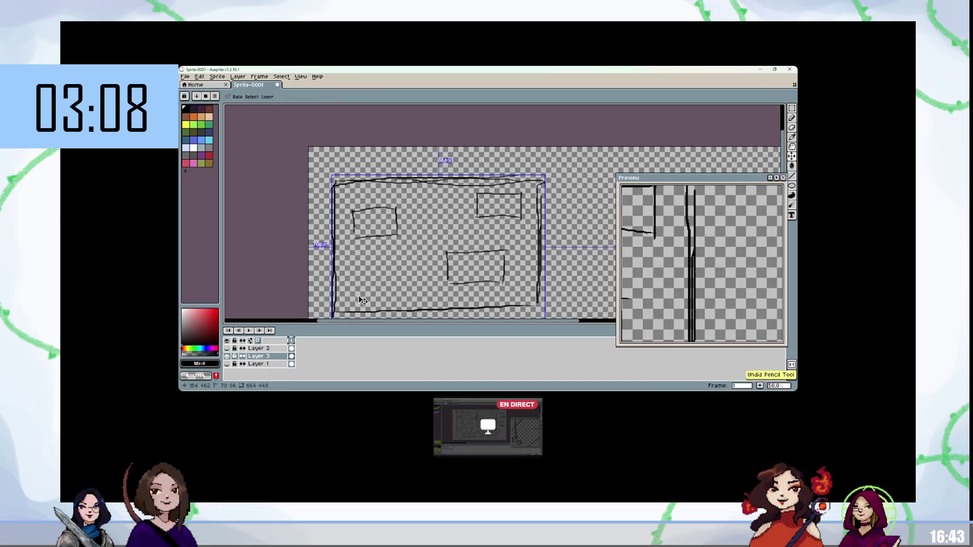
pyautogui.moveTo(362, 288)
pyautogui.mouseDown()
pyautogui.moveTo(363, 316)
pyautogui.moveTo(425, 288)
pyautogui.moveTo(425, 310)
pyautogui.mouseUp()
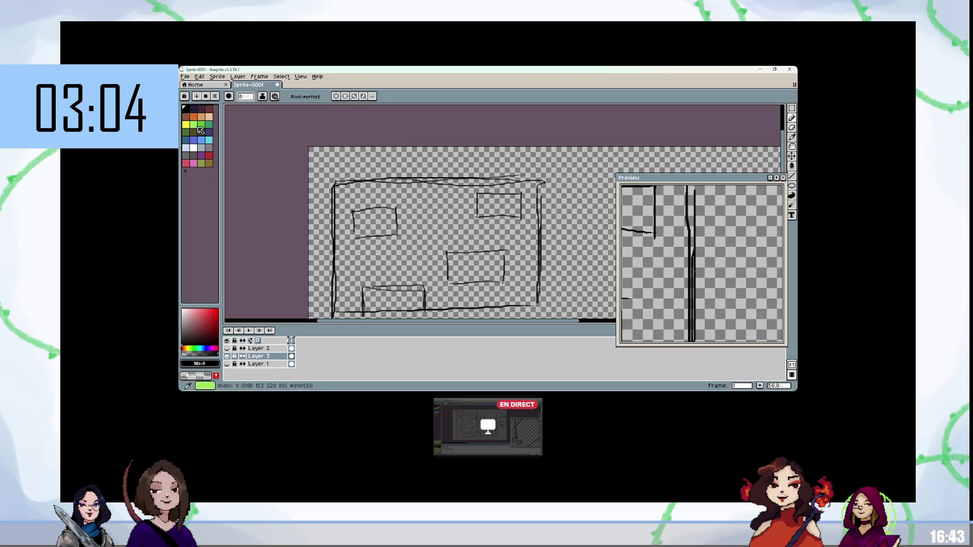
pyautogui.click(208, 132)
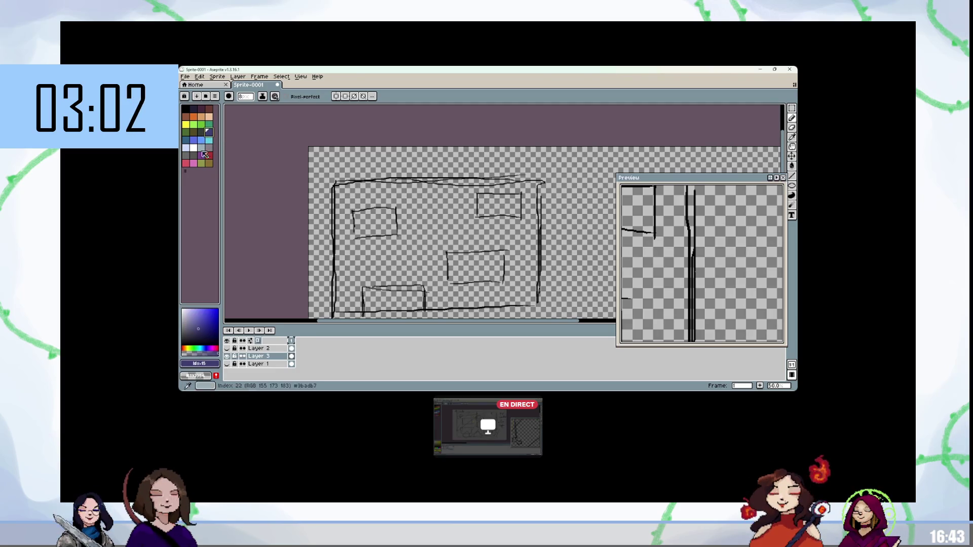
pyautogui.click(208, 155)
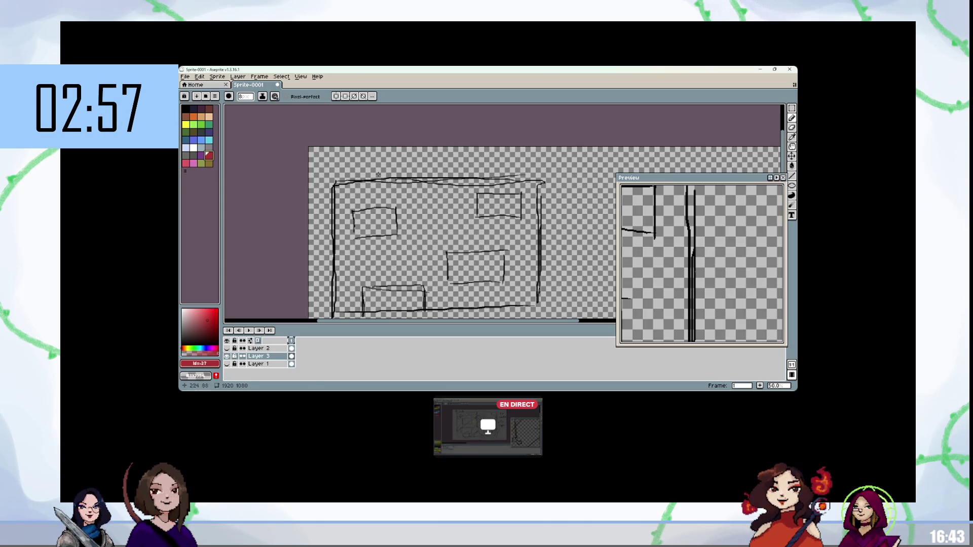
pyautogui.click(208, 125)
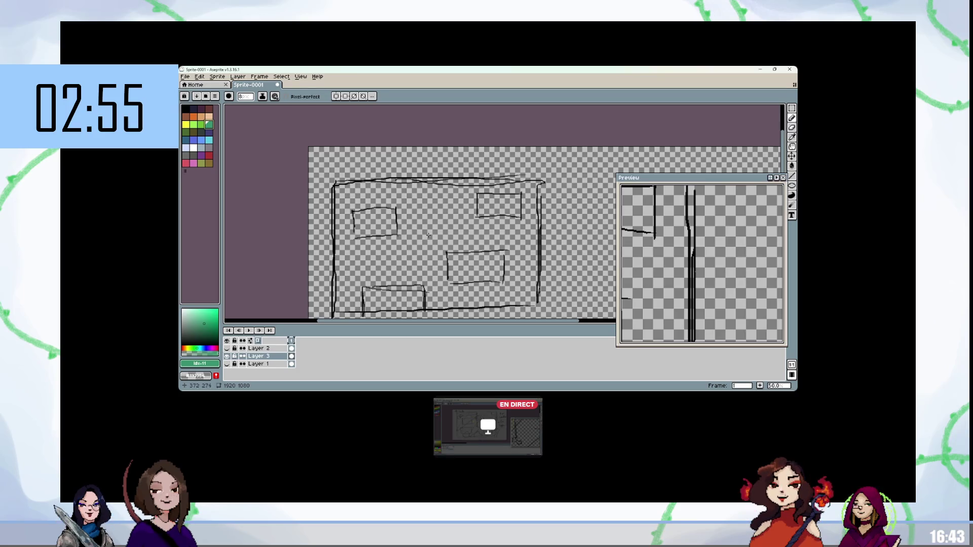
# Add a new layer above Layer 1 and fill it with solid grey
pyautogui.click(271, 363)
pyautogui.hotkey('shift', 'n')
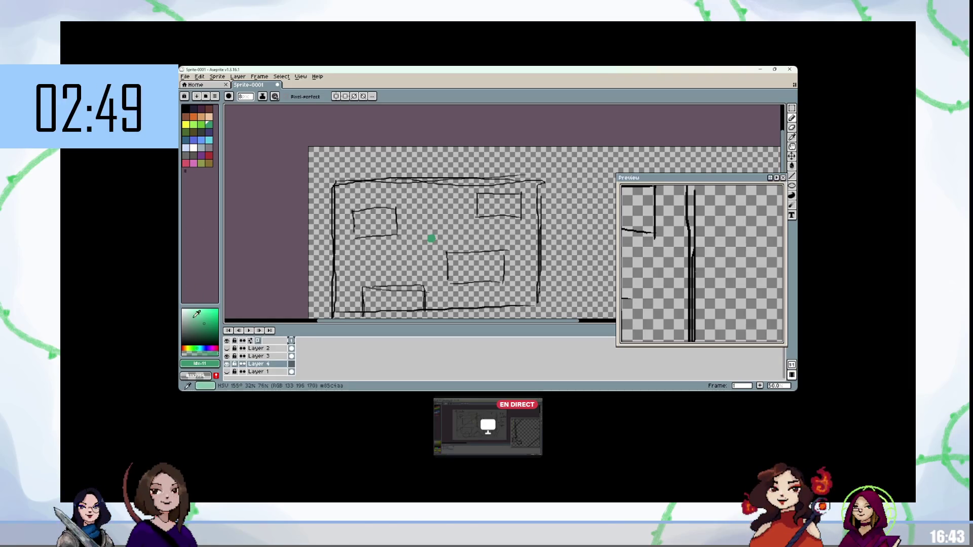
pyautogui.press('g')
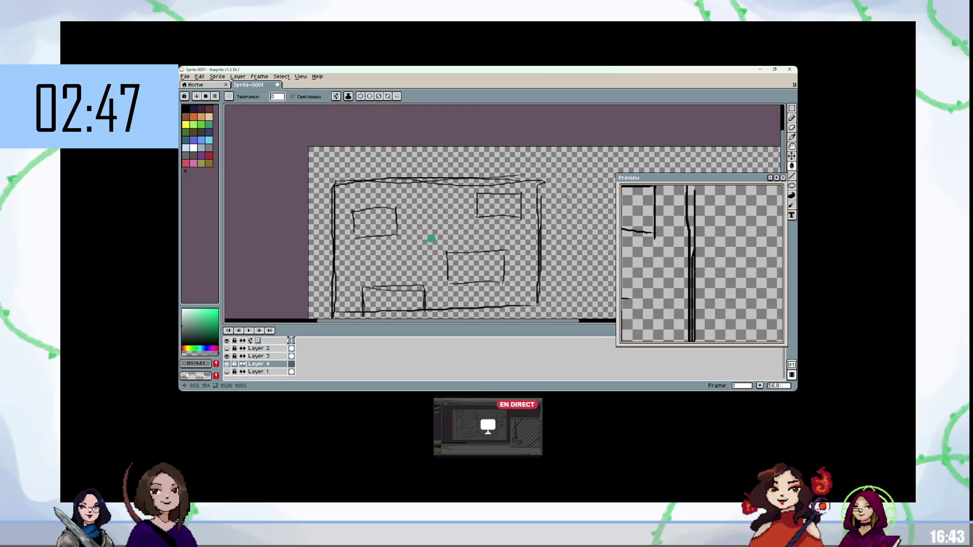
pyautogui.click(599, 194)
# Return to the counter layer with the green Pencil, placing a test dot and then removing it
pyautogui.hotkey('alt', 'Up')
pyautogui.press('b')
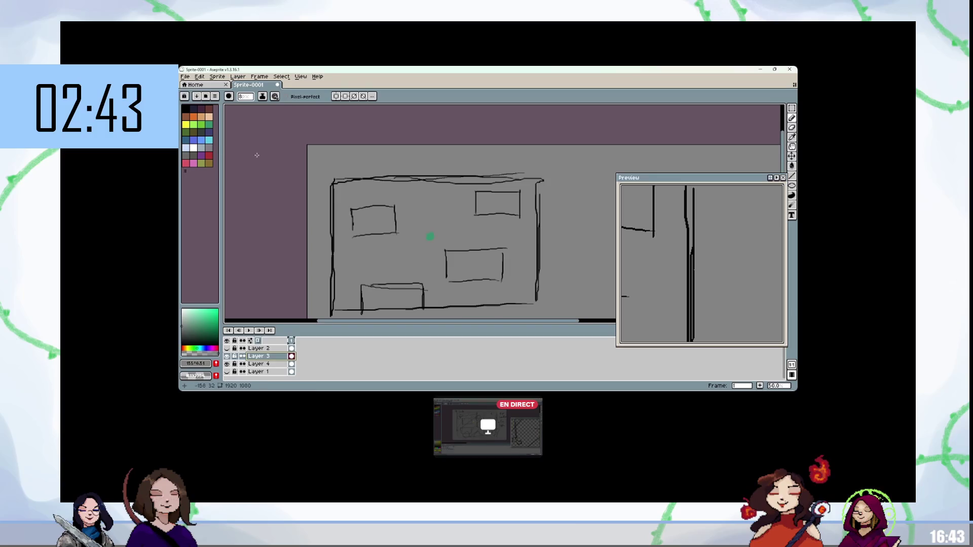
pyautogui.click(208, 125)
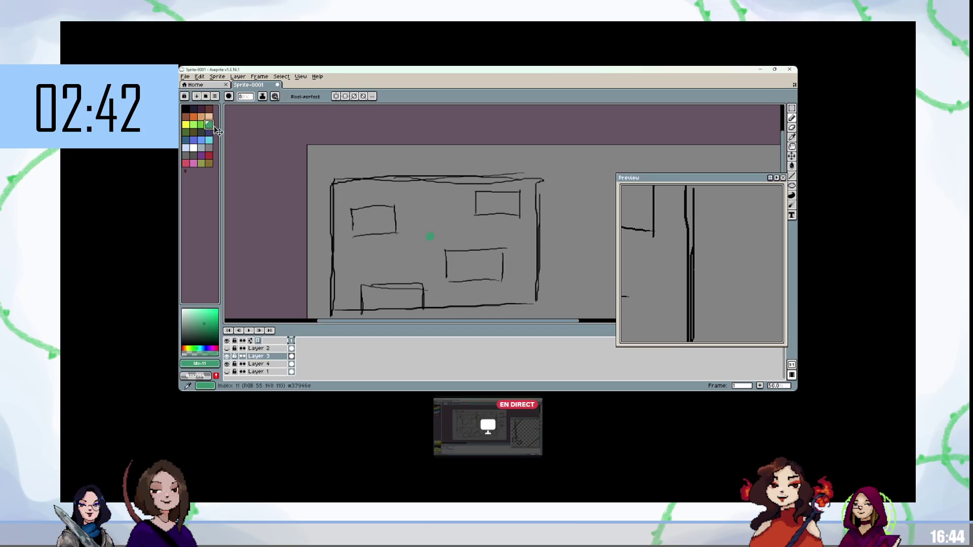
pyautogui.click(489, 158)
pyautogui.hotkey('ctrl', 'z')
# Add a black stroke to the 'perso' label, then sketch a dark red stain on the counter's top edge
pyautogui.press('x')
pyautogui.moveTo(500, 155); pyautogui.dragTo(526, 157)
pyautogui.scroll(-2, 513, 254)
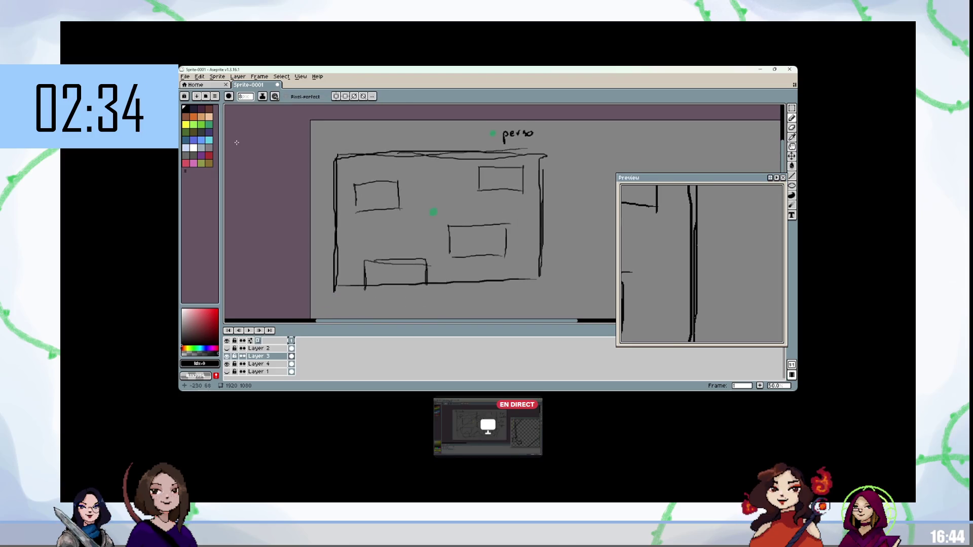
pyautogui.click(209, 108)
pyautogui.scroll(1, 507, 248)
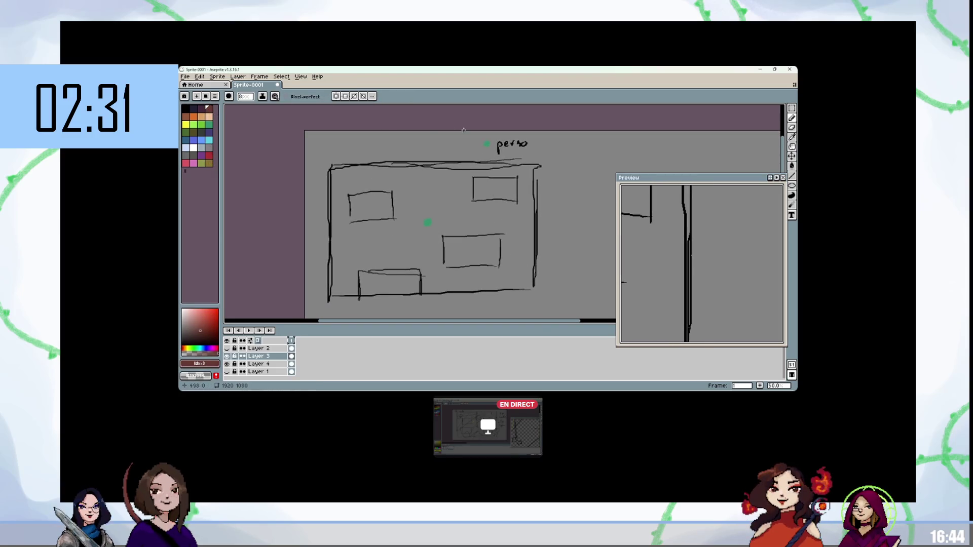
pyautogui.moveTo(410, 166)
pyautogui.mouseDown()
pyautogui.moveTo(428, 179)
pyautogui.moveTo(444, 165)
pyautogui.moveTo(409, 163)
pyautogui.moveTo(418, 170)
pyautogui.mouseUp()
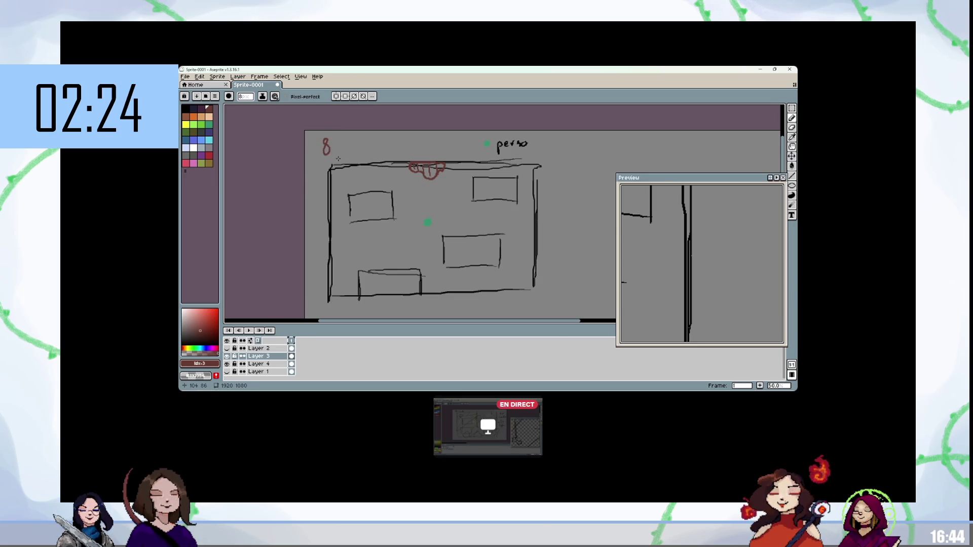
pyautogui.hotkey('ctrl', 'z')
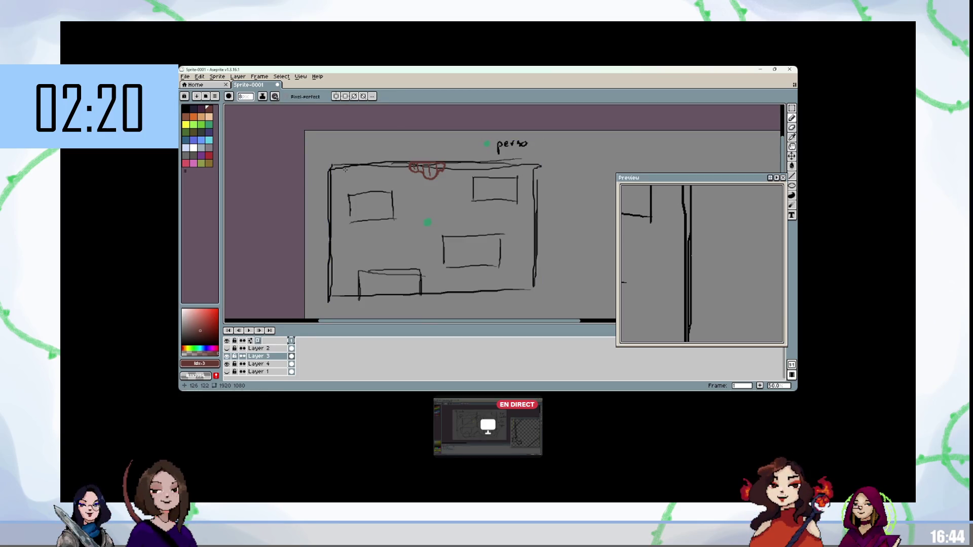
pyautogui.click(186, 107)
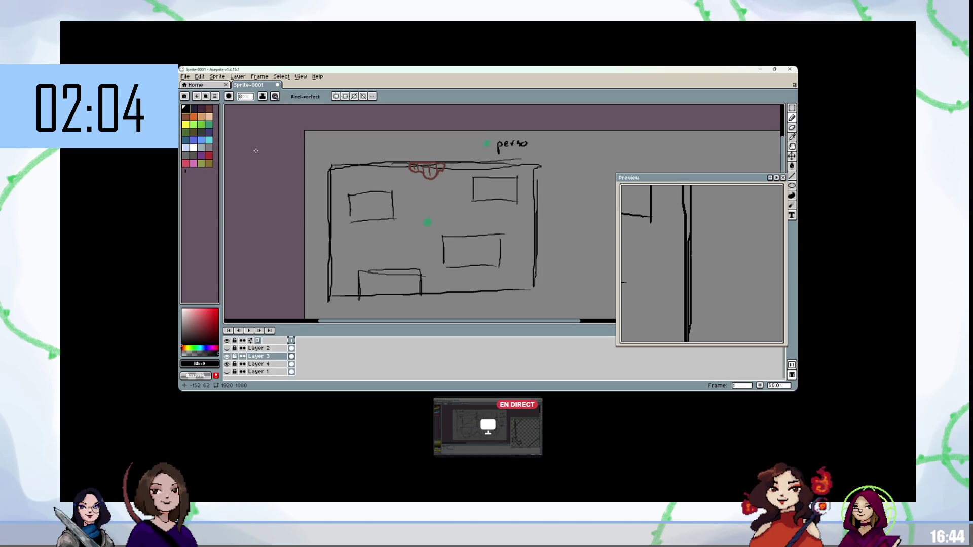
# Handwrite '8 tâche' in black above the counter's top-left
pyautogui.moveTo(329, 140)
pyautogui.mouseDown()
pyautogui.moveTo(323, 151)
pyautogui.moveTo(352, 155)
pyautogui.mouseUp()
pyautogui.moveTo(346, 147); pyautogui.dragTo(366, 154)
pyautogui.moveTo(368, 150); pyautogui.dragTo(373, 154)
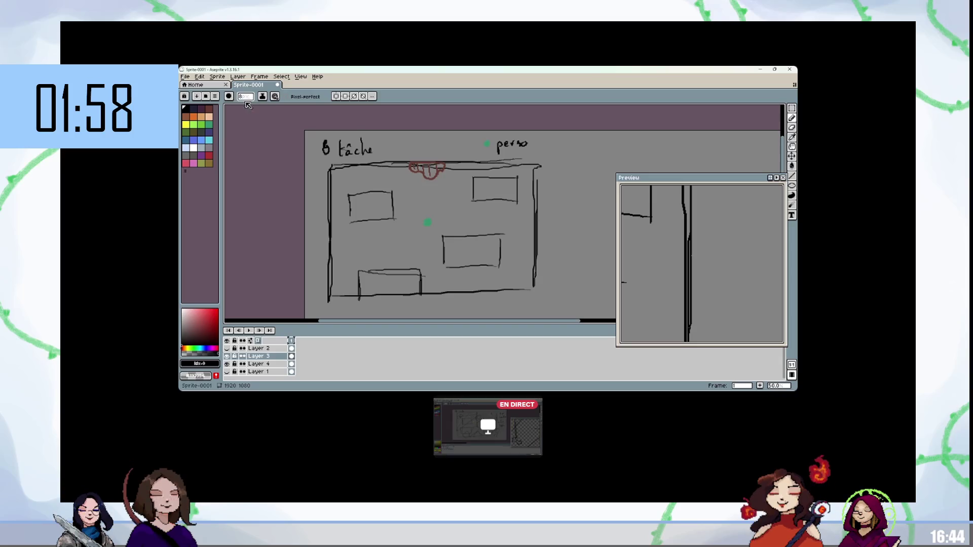
# Draw a dark red arrow above the green dot, then undo it and return to the Pencil
pyautogui.click(209, 108)
pyautogui.scroll(-1, 362, 138)
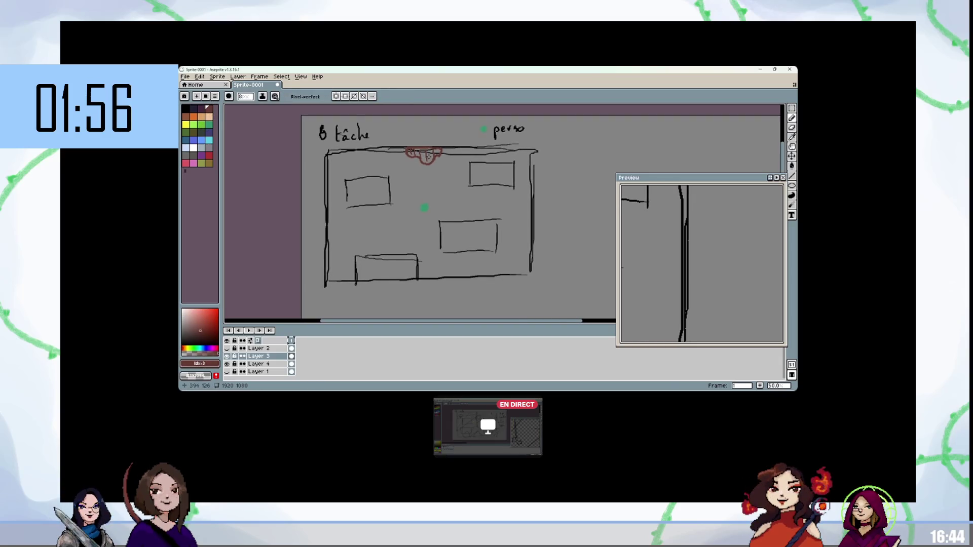
pyautogui.moveTo(425, 195); pyautogui.dragTo(424, 173)
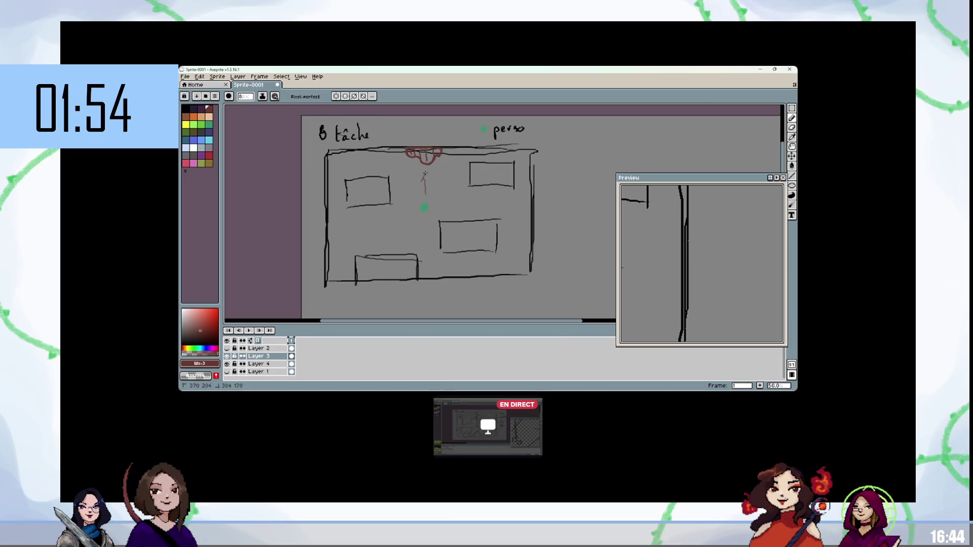
pyautogui.press('v')
pyautogui.hotkey('ctrl', 'z')
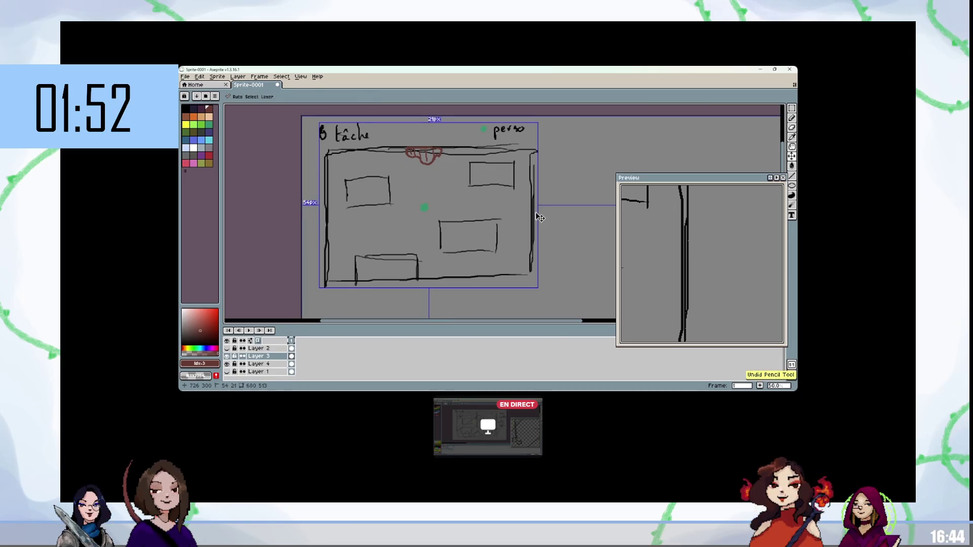
pyautogui.press('b')
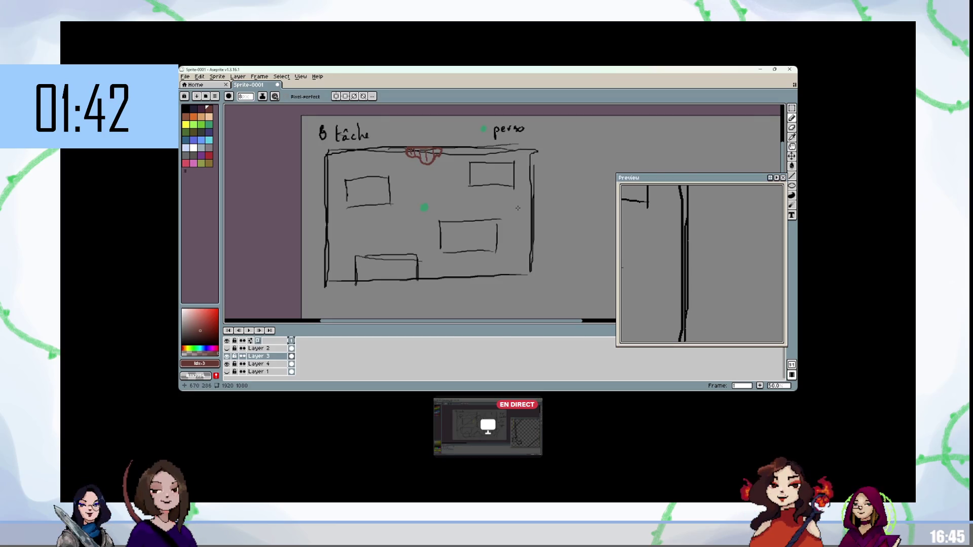
# Outline and hatch a red stain beside the counter's right box
pyautogui.moveTo(515, 196)
pyautogui.mouseDown()
pyautogui.moveTo(500, 198)
pyautogui.moveTo(502, 212)
pyautogui.moveTo(520, 209)
pyautogui.moveTo(514, 194)
pyautogui.moveTo(524, 191)
pyautogui.moveTo(499, 210)
pyautogui.mouseUp()
pyautogui.moveTo(508, 197); pyautogui.dragTo(505, 214)
pyautogui.moveTo(515, 196); pyautogui.dragTo(512, 215)
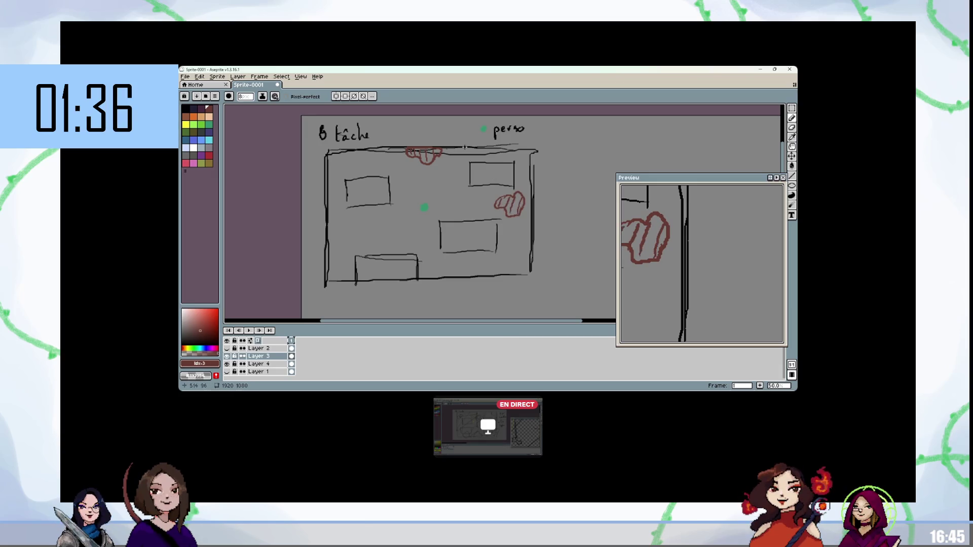
# Draw a cyan path arrow on a new Layer 5, then hide that layer
pyautogui.hotkey('shift', 'n')
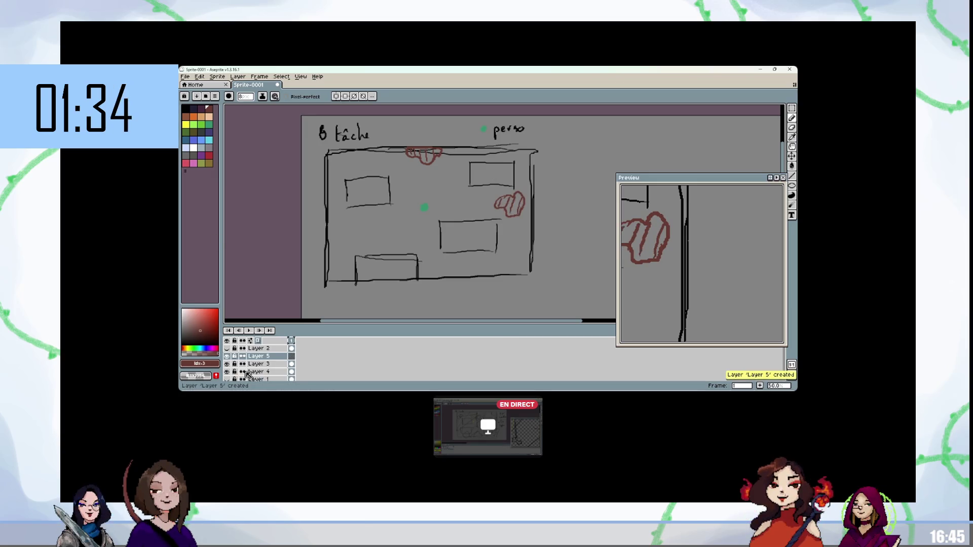
pyautogui.click(209, 141)
pyautogui.moveTo(424, 207)
pyautogui.mouseDown()
pyautogui.moveTo(426, 164)
pyautogui.moveTo(495, 158)
pyautogui.moveTo(524, 184)
pyautogui.moveTo(523, 205)
pyautogui.moveTo(503, 210)
pyautogui.mouseUp()
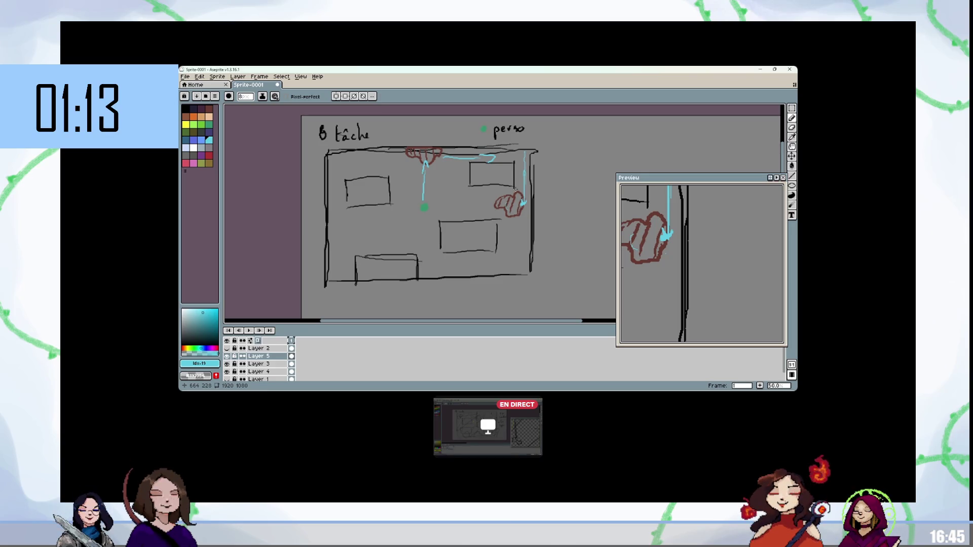
pyautogui.click(227, 356)
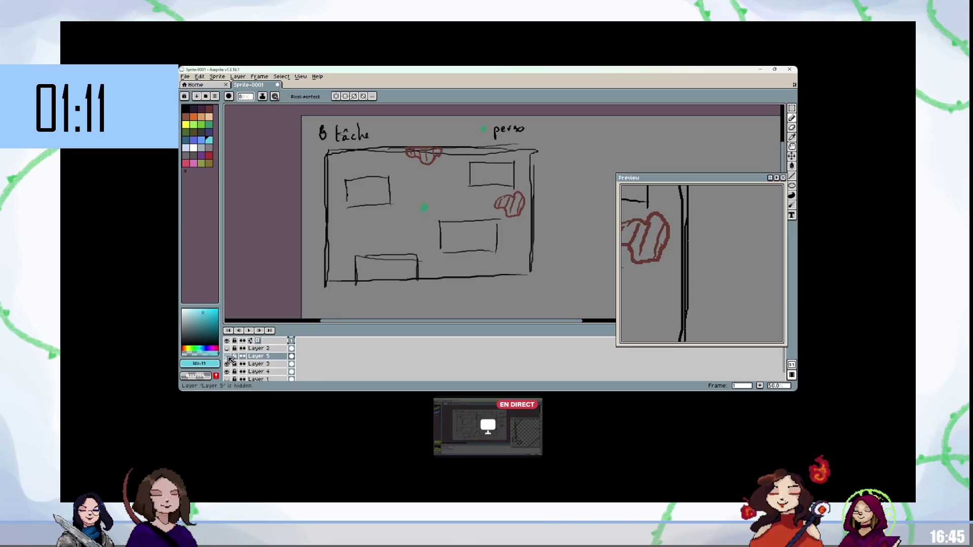
# On Layer 3, outline and hatch dark red stains at the left, lower-left, bottom-right corner and lower-middle box
pyautogui.click(258, 364)
pyautogui.click(208, 108)
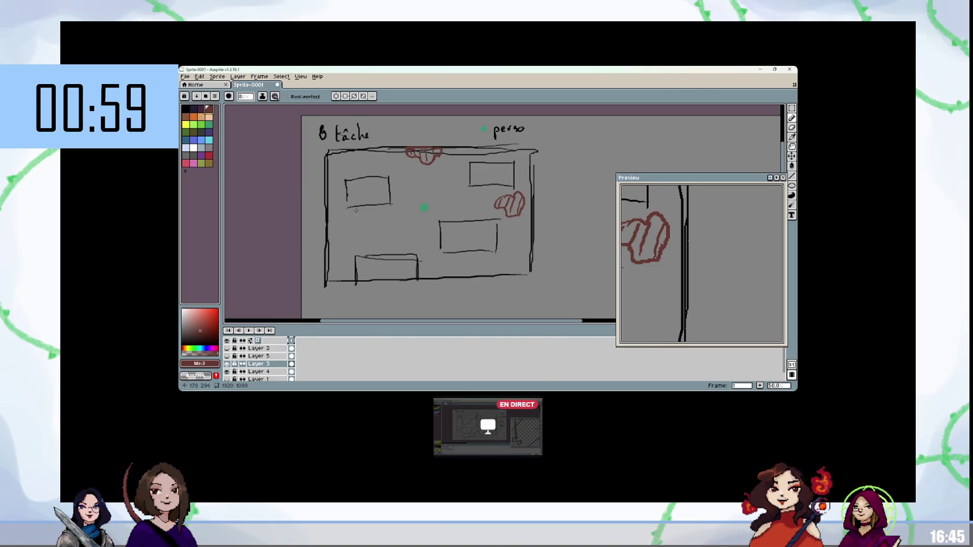
pyautogui.moveTo(356, 208)
pyautogui.mouseDown()
pyautogui.moveTo(383, 226)
pyautogui.moveTo(398, 208)
pyautogui.moveTo(360, 207)
pyautogui.moveTo(372, 219)
pyautogui.mouseUp()
pyautogui.moveTo(388, 205)
pyautogui.mouseDown()
pyautogui.moveTo(381, 224)
pyautogui.moveTo(392, 217)
pyautogui.mouseUp()
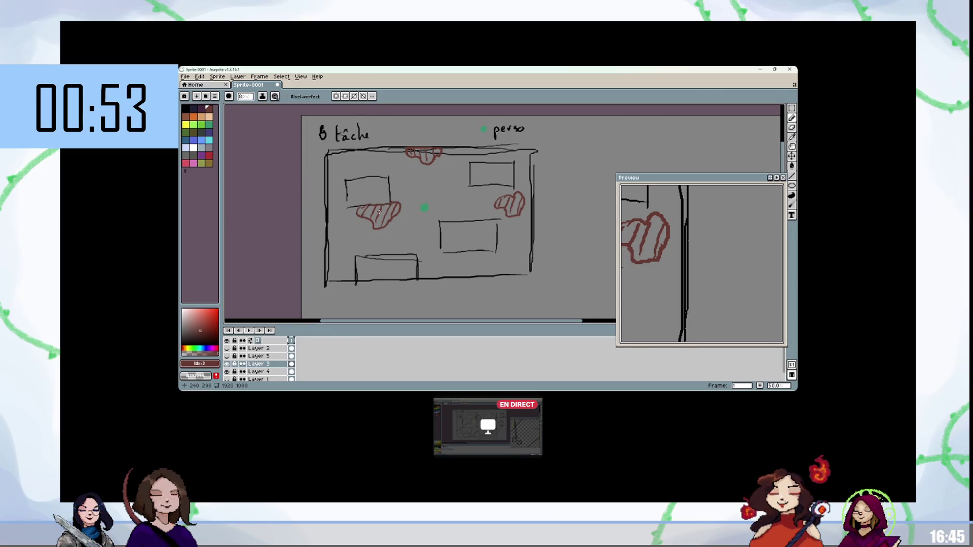
pyautogui.moveTo(348, 259)
pyautogui.mouseDown()
pyautogui.moveTo(359, 239)
pyautogui.moveTo(379, 251)
pyautogui.mouseUp()
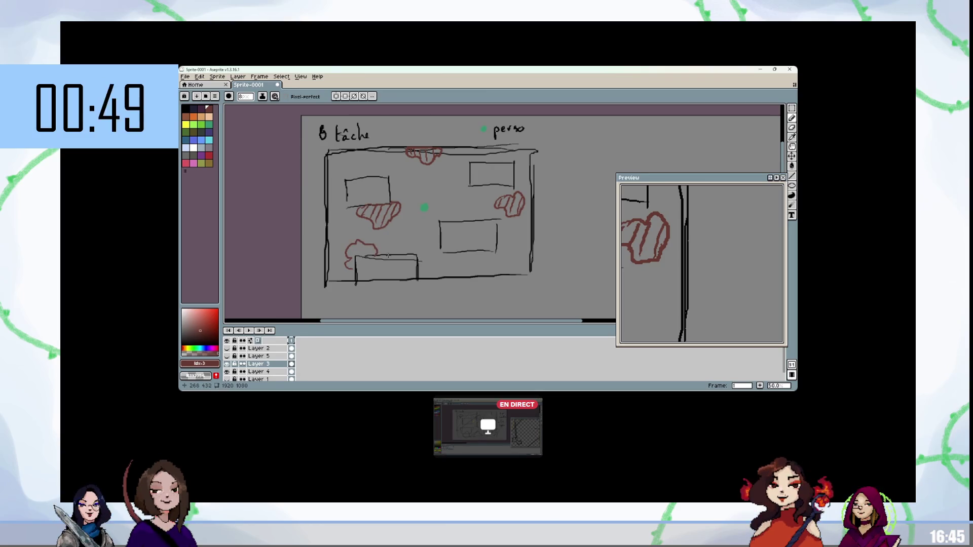
pyautogui.moveTo(356, 243); pyautogui.dragTo(355, 267)
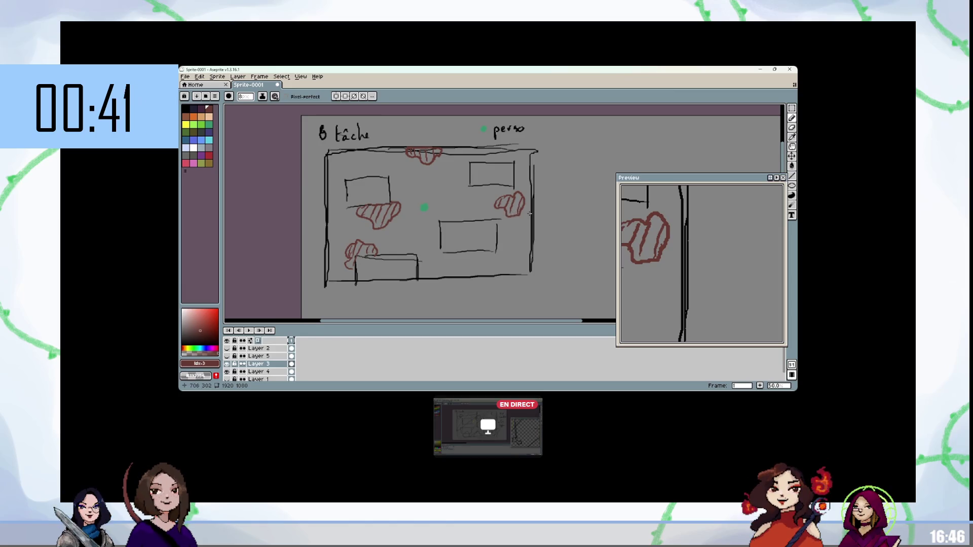
pyautogui.moveTo(502, 274)
pyautogui.mouseDown()
pyautogui.moveTo(513, 247)
pyautogui.moveTo(531, 266)
pyautogui.moveTo(505, 261)
pyautogui.mouseUp()
pyautogui.moveTo(506, 272); pyautogui.dragTo(517, 253)
pyautogui.moveTo(520, 273); pyautogui.dragTo(524, 254)
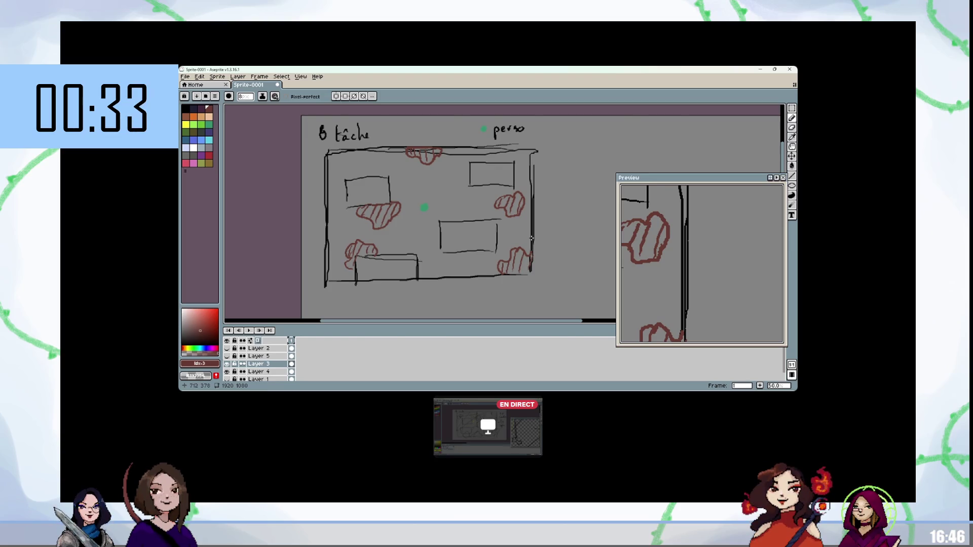
pyautogui.moveTo(438, 237)
pyautogui.mouseDown()
pyautogui.moveTo(429, 244)
pyautogui.moveTo(439, 268)
pyautogui.moveTo(459, 256)
pyautogui.moveTo(434, 250)
pyautogui.mouseUp()
pyautogui.moveTo(440, 247); pyautogui.dragTo(443, 264)
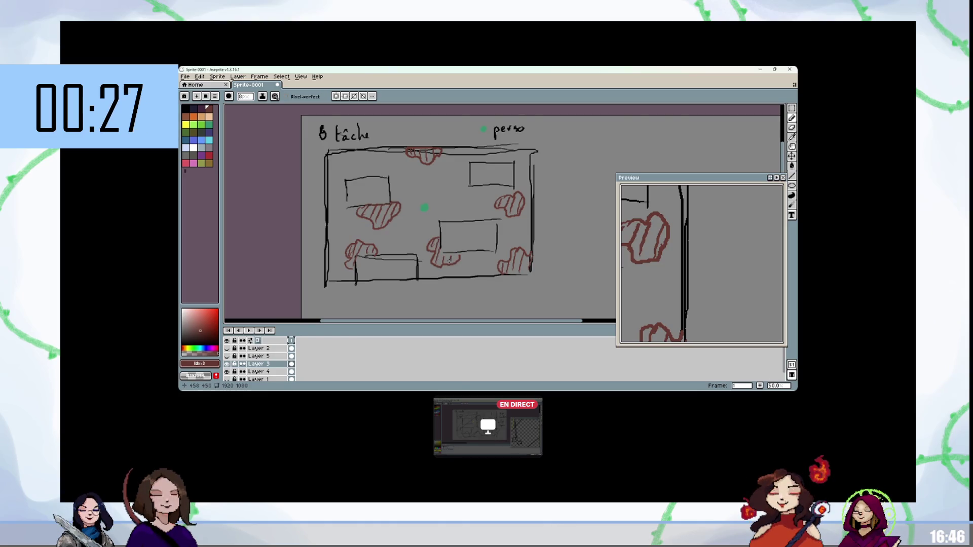